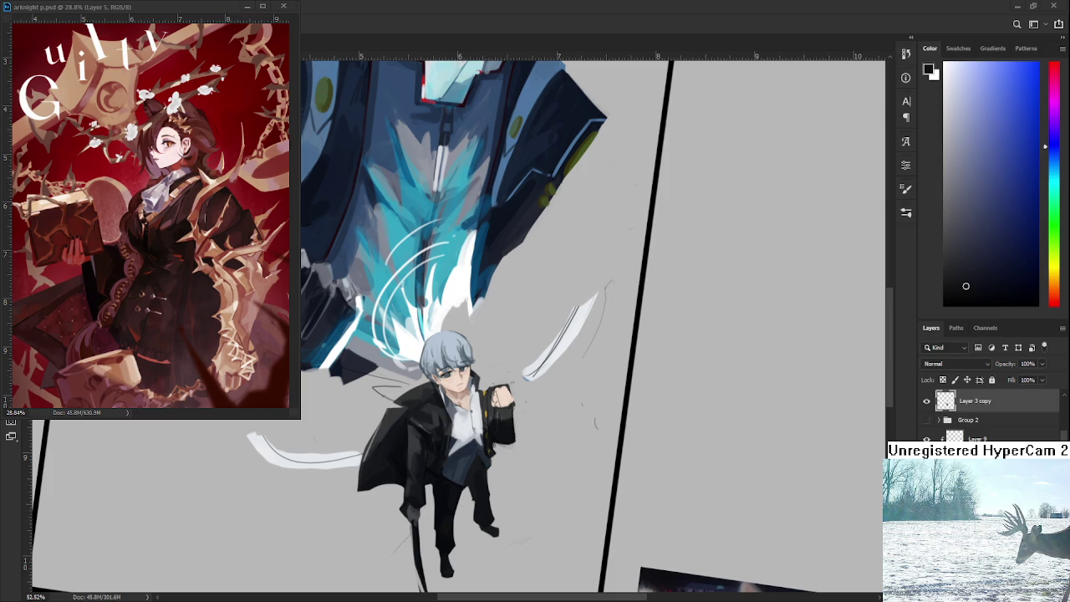
Step: Tilt the view, add a light highlight, and thin the cane's lower part into fine lines
scroll(464, 450, "down", 3)
scroll(465, 450, "down", 1)
scroll(451, 443, "up", 5)
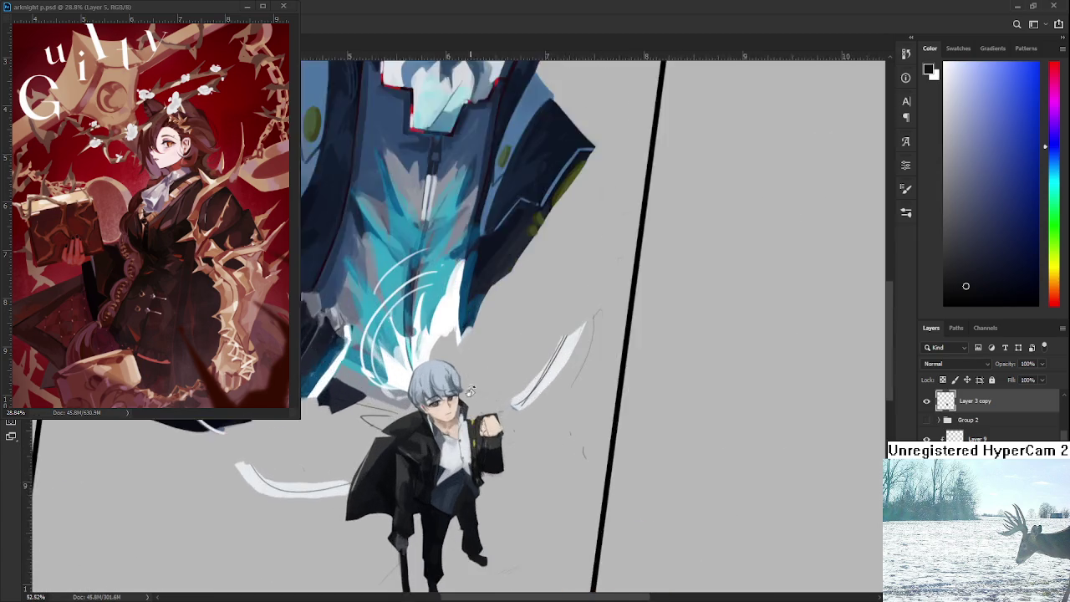
scroll(434, 434, "up", 2)
mouse_move(435, 434)
left_mouse_down()
mouse_move(461, 512)
mouse_move(418, 502)
left_mouse_up()
scroll(385, 495, "up", 6)
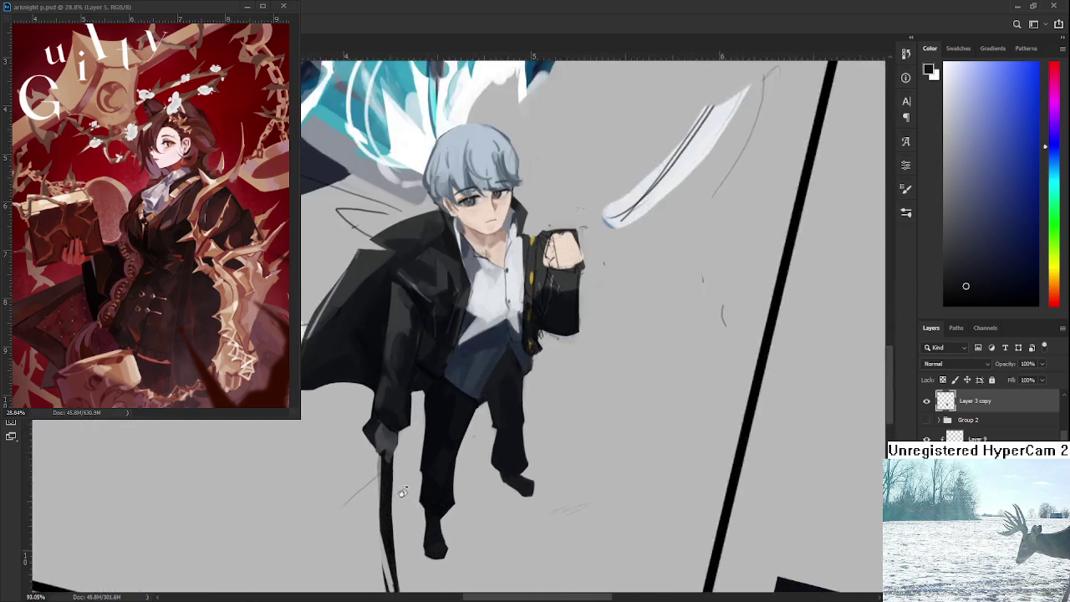
scroll(384, 496, "down", 2)
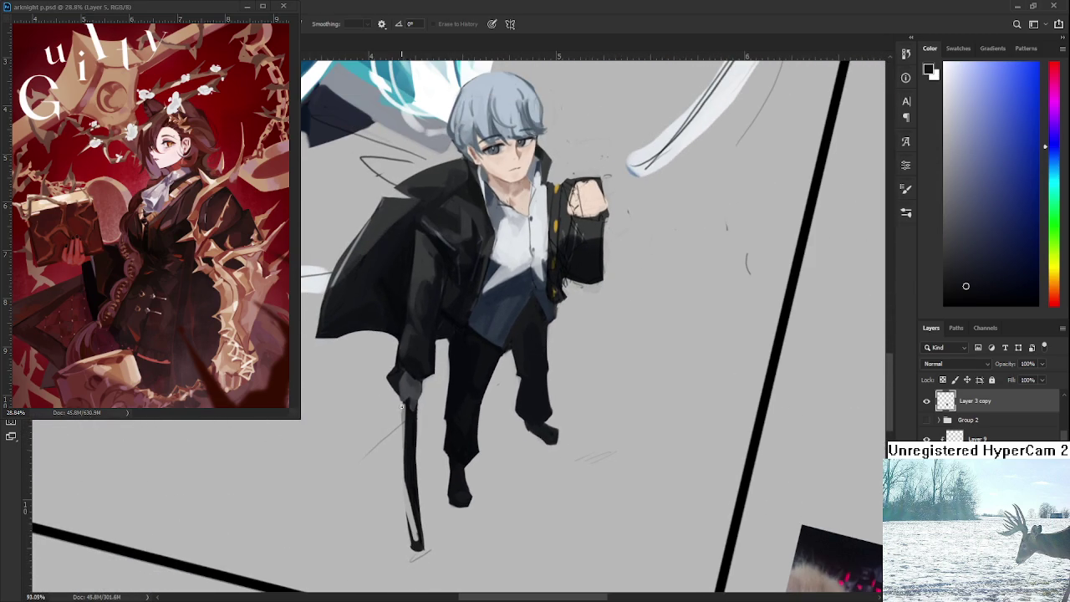
left_click_drag(405, 435, 414, 523)
left_click_drag(415, 428, 422, 550)
left_click_drag(415, 507, 413, 554)
Step: Mark the sword's small hilt with a near-black stroke at the boy's hand
key("b")
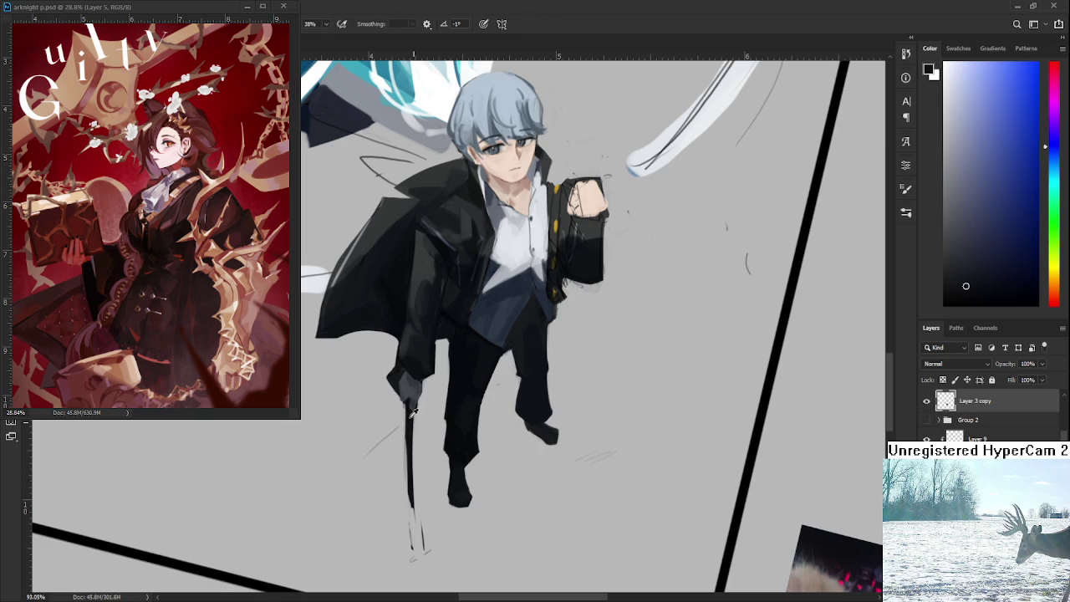
left_click(410, 409, "alt")
left_click_drag(398, 399, 410, 415)
key("e")
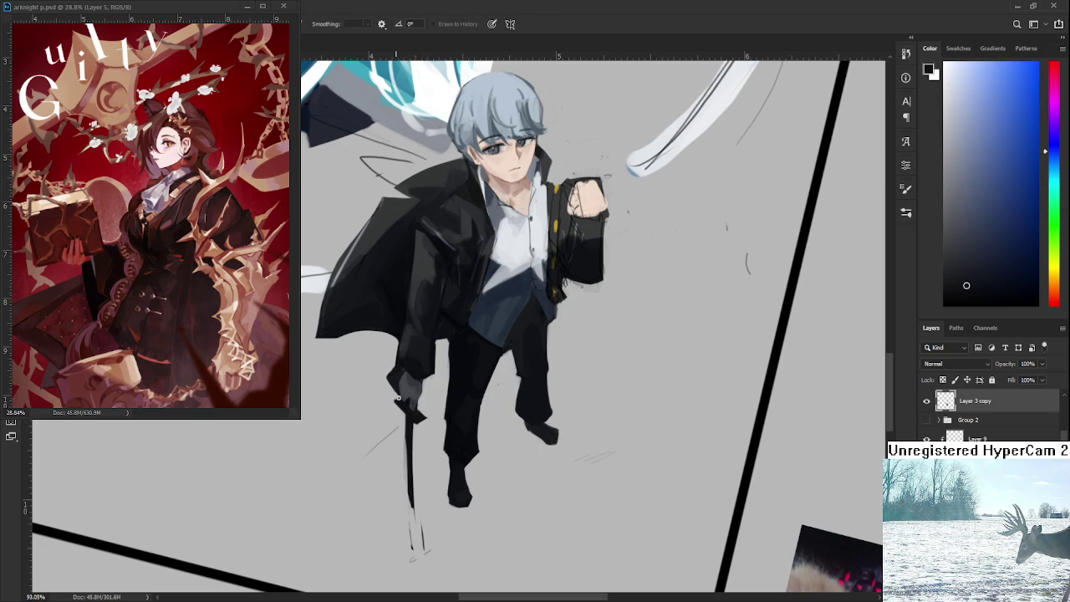
Step: Paint the blade below the hand solid black down to the ground
key("b")
left_click(412, 415, "alt")
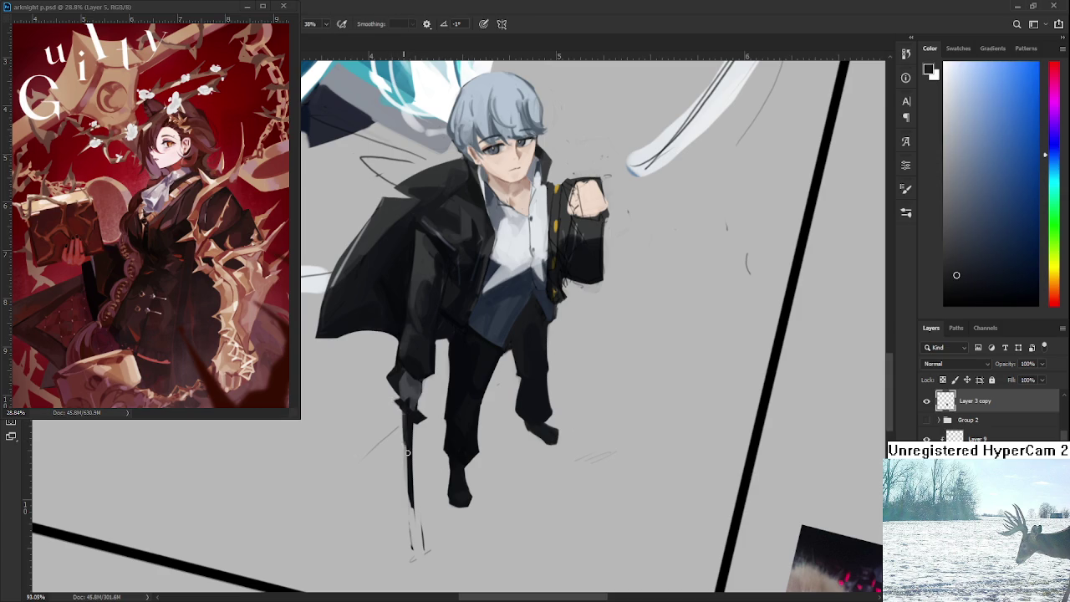
left_click(411, 422, "alt")
mouse_move(407, 417)
left_mouse_down()
mouse_move(415, 548)
mouse_move(400, 423)
mouse_move(425, 554)
left_mouse_up()
key("e")
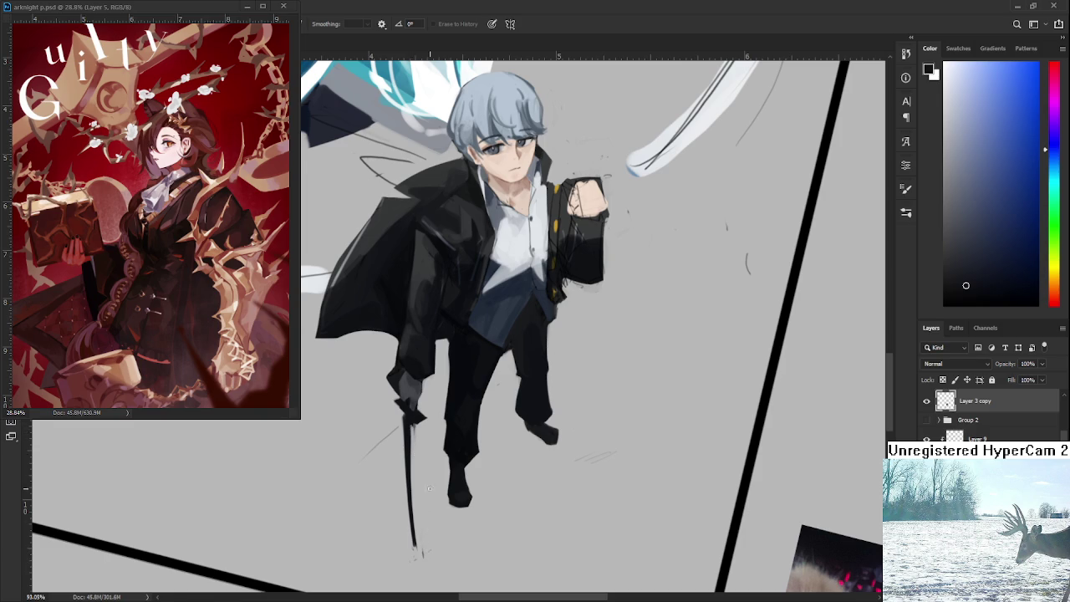
left_click_drag(429, 510, 442, 542)
scroll(455, 481, "down", 5)
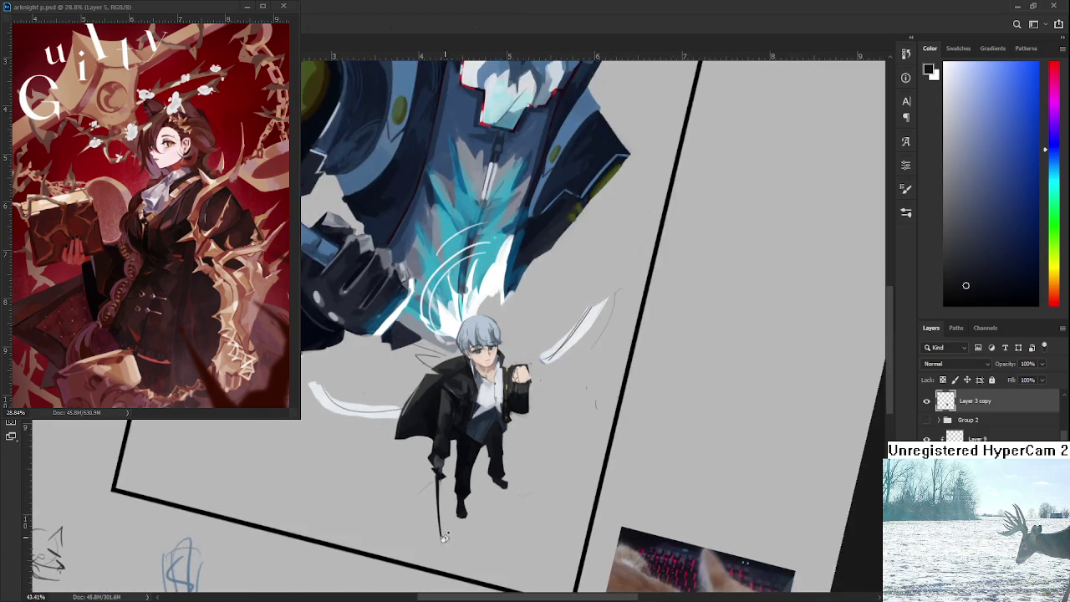
scroll(455, 481, "up", 2)
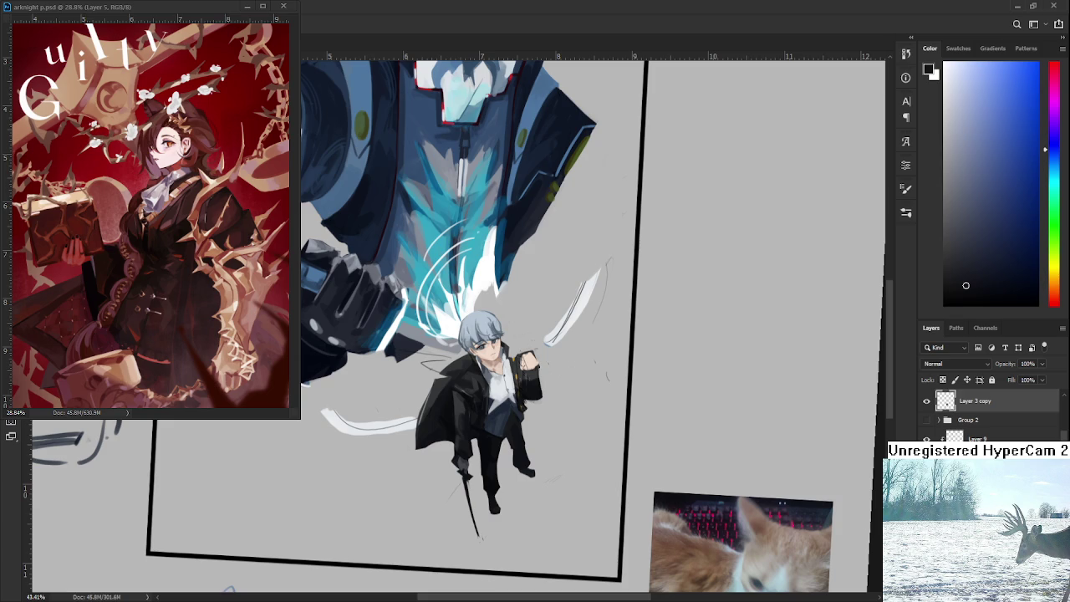
Step: Straighten the tilted view, mirror the canvas, and zoom in centred on the boy
scroll(504, 363, "up", 2)
scroll(516, 370, "up", 4)
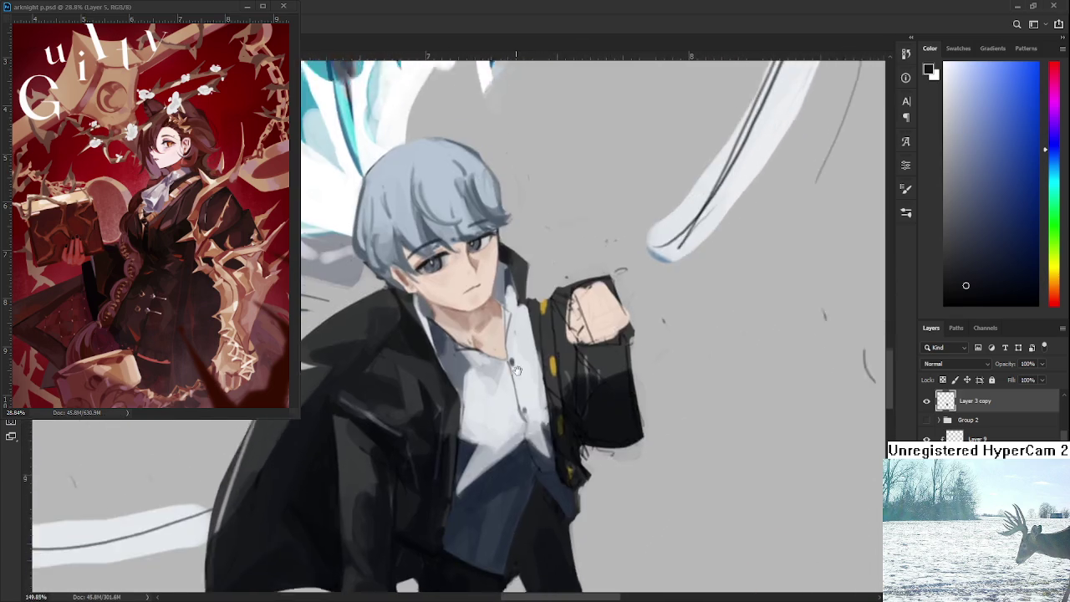
scroll(517, 370, "down", 2)
scroll(510, 384, "down", 2)
scroll(502, 402, "down", 2)
scroll(494, 418, "down", 2)
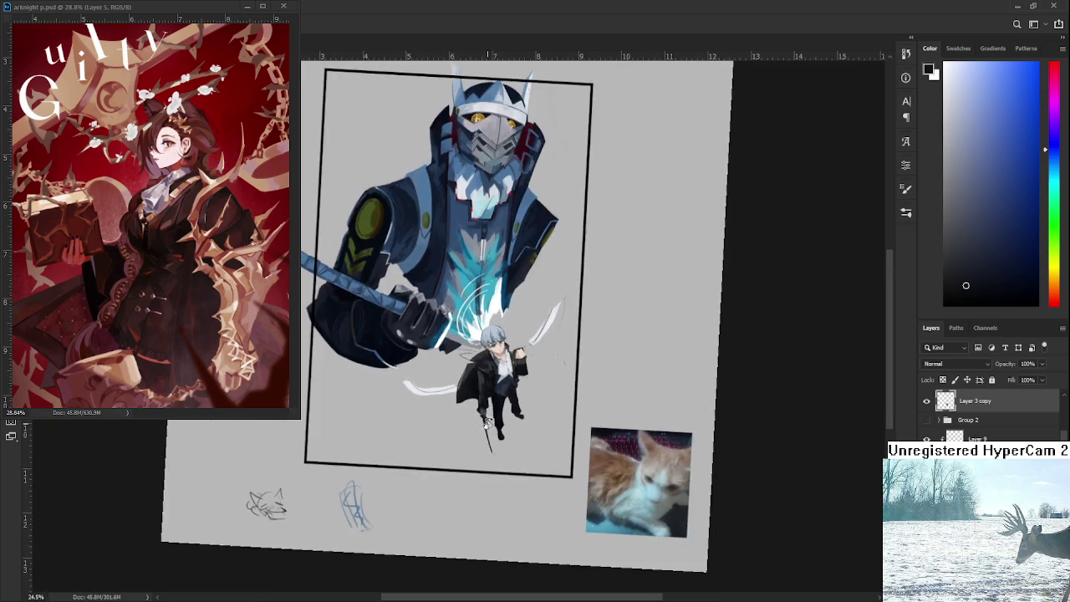
left_click_drag(487, 422, 498, 428)
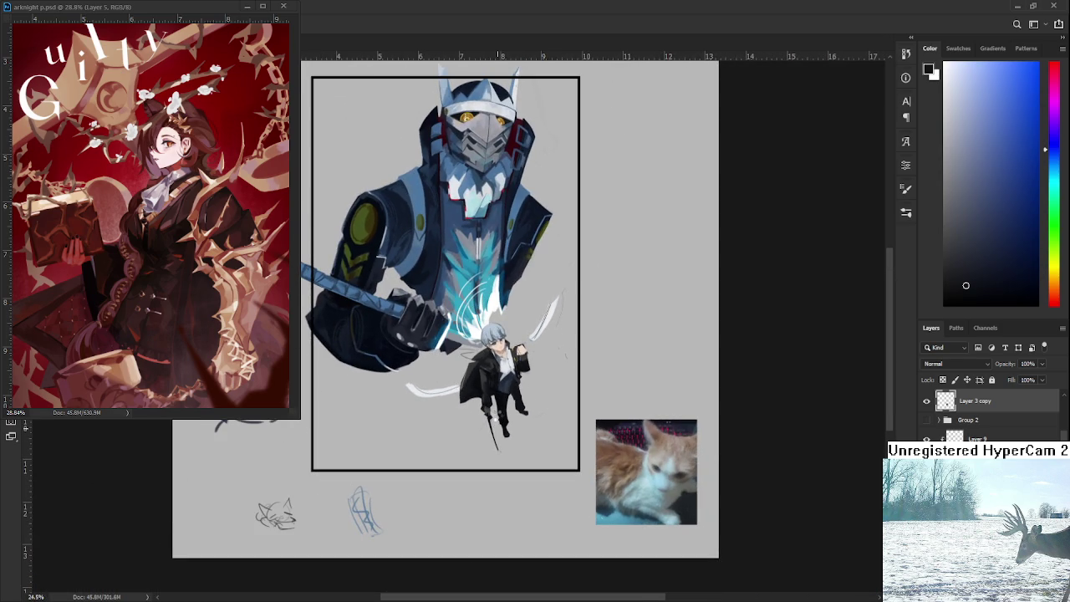
key("shift+h")
scroll(368, 386, "up", 2)
scroll(364, 368, "up", 2)
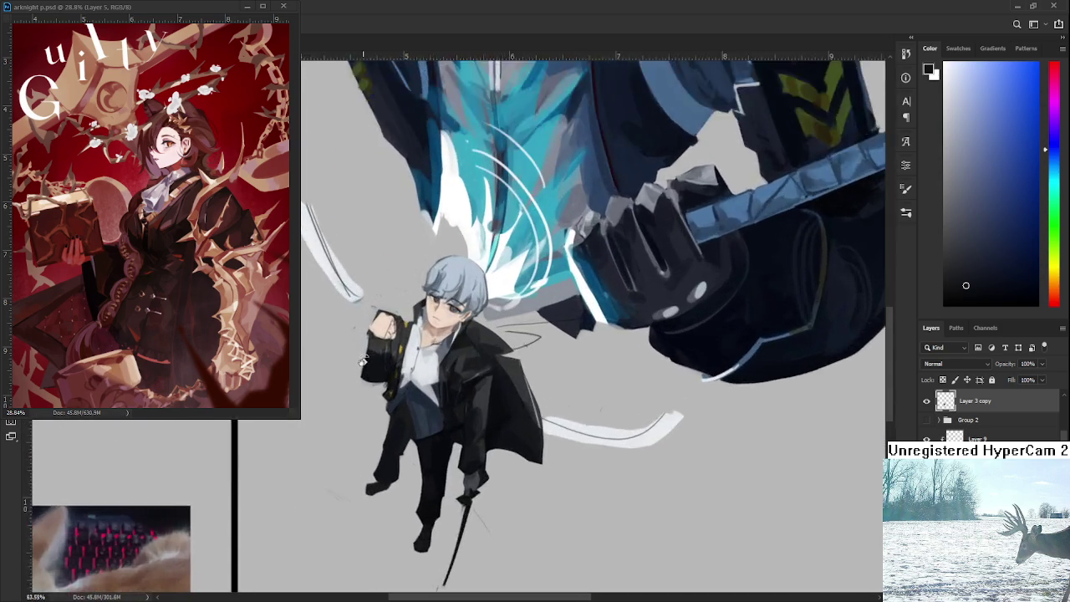
scroll(362, 361, "up", 1)
left_click_drag(368, 368, 461, 407)
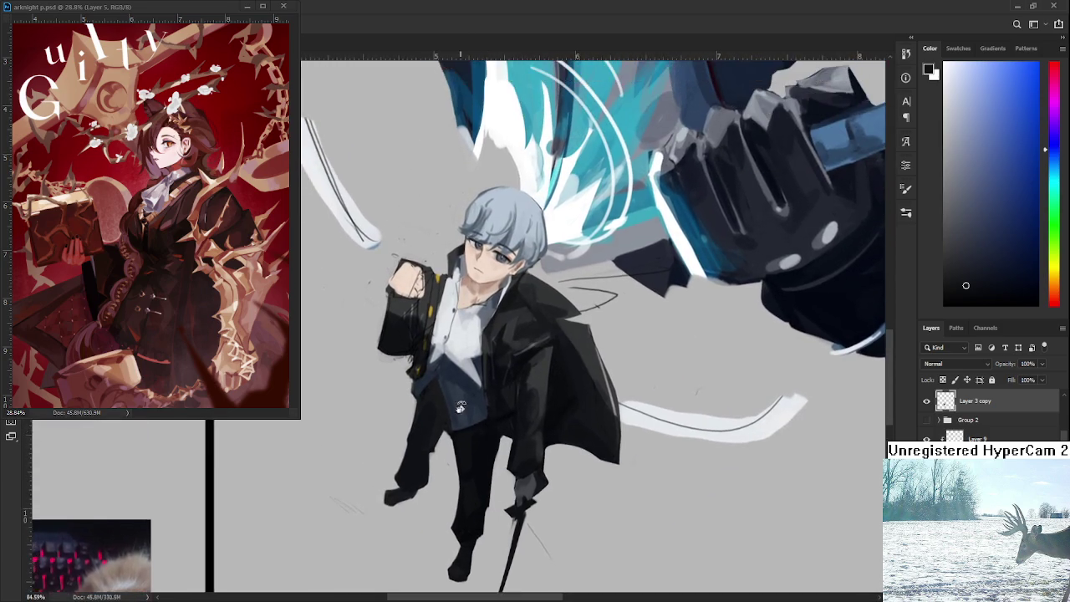
scroll(461, 408, "up", 2)
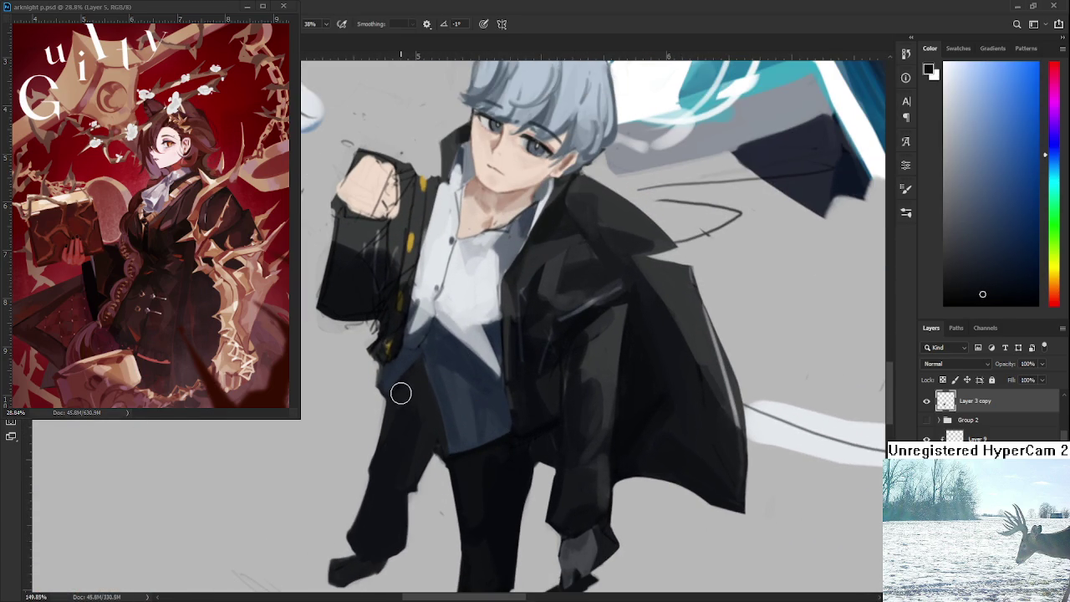
Step: Sample dark jacket and shirt tones around the waist with a smaller brush
left_click(590, 357, "alt")
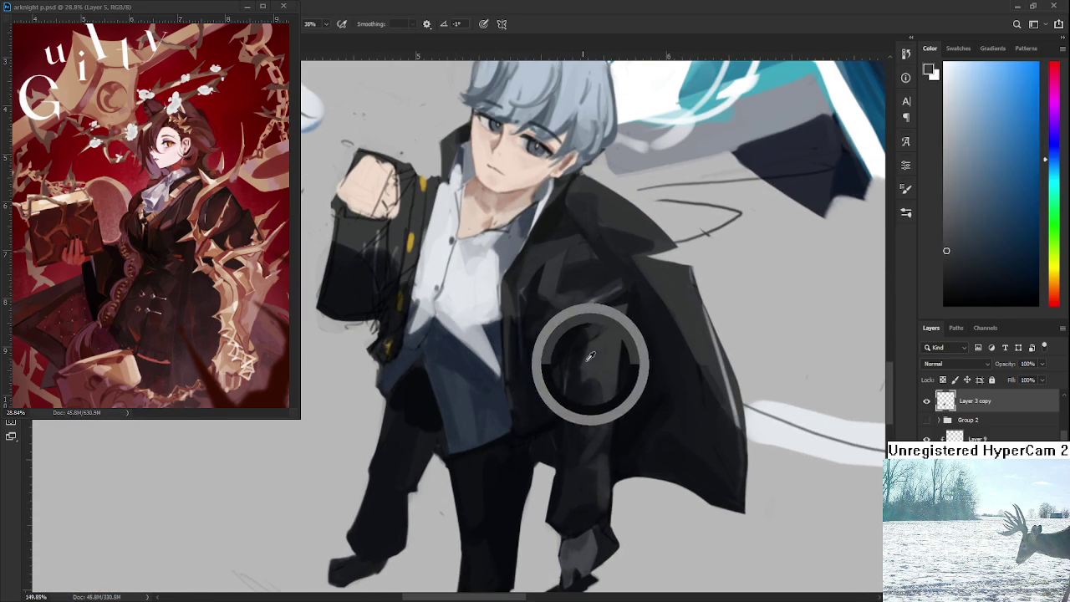
scroll(398, 454, "up", 3)
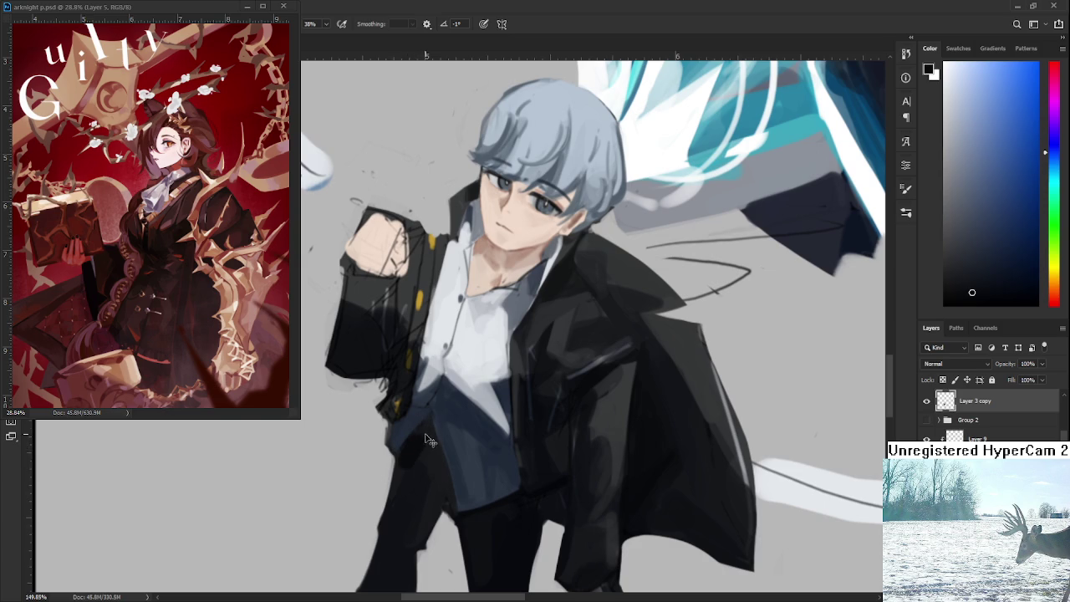
left_click(451, 493, "alt")
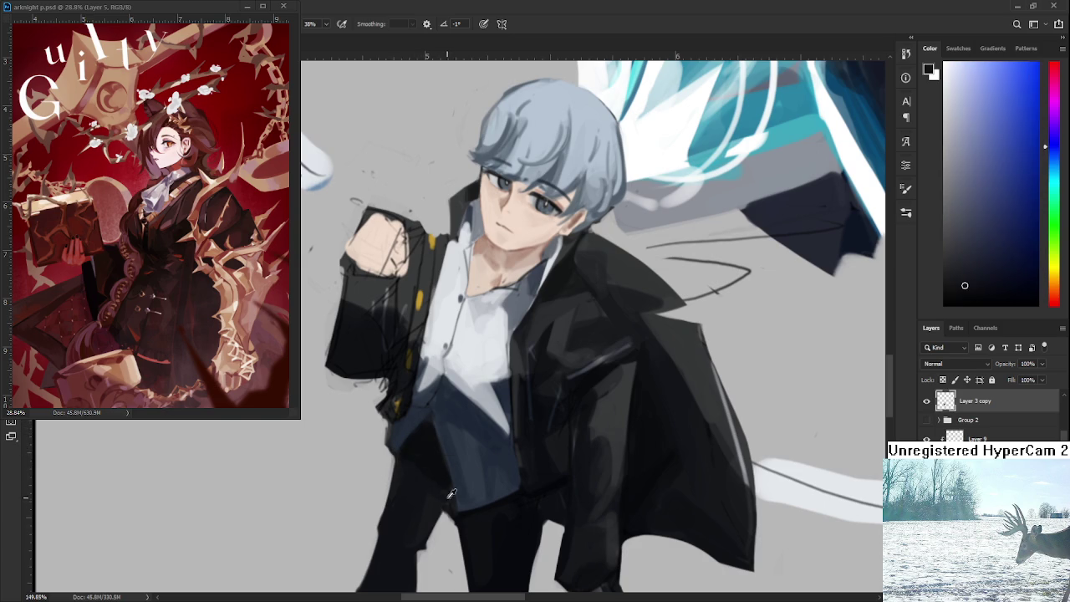
left_click(408, 422, "alt")
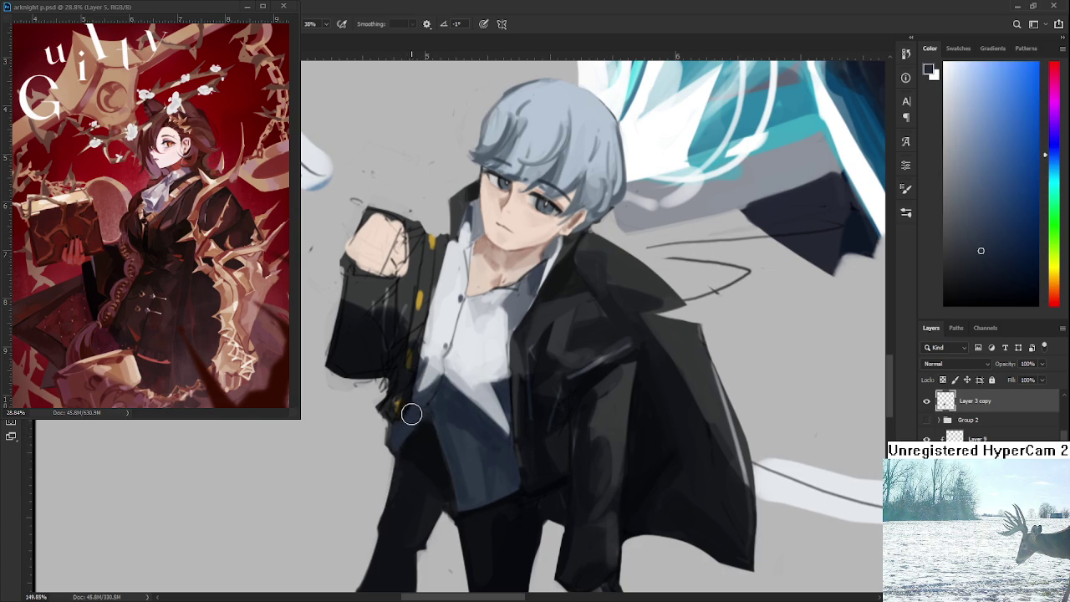
key("bracketleft")
key("bracketleft")
key("bracketleft")
left_click(434, 414, "alt")
left_click(452, 500, "alt")
left_click_drag(447, 507, 444, 422)
Step: Deepen the waist shadow on the jacket using darker sampled trouser and waist shades
key("e")
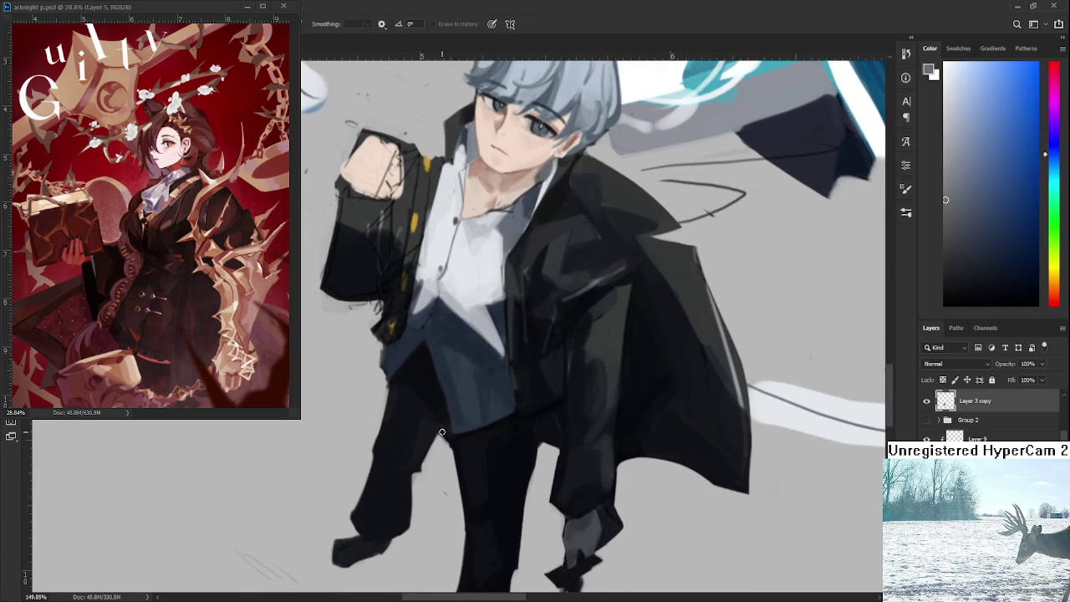
key("b")
left_click(448, 414, "alt")
left_click(462, 434, "alt")
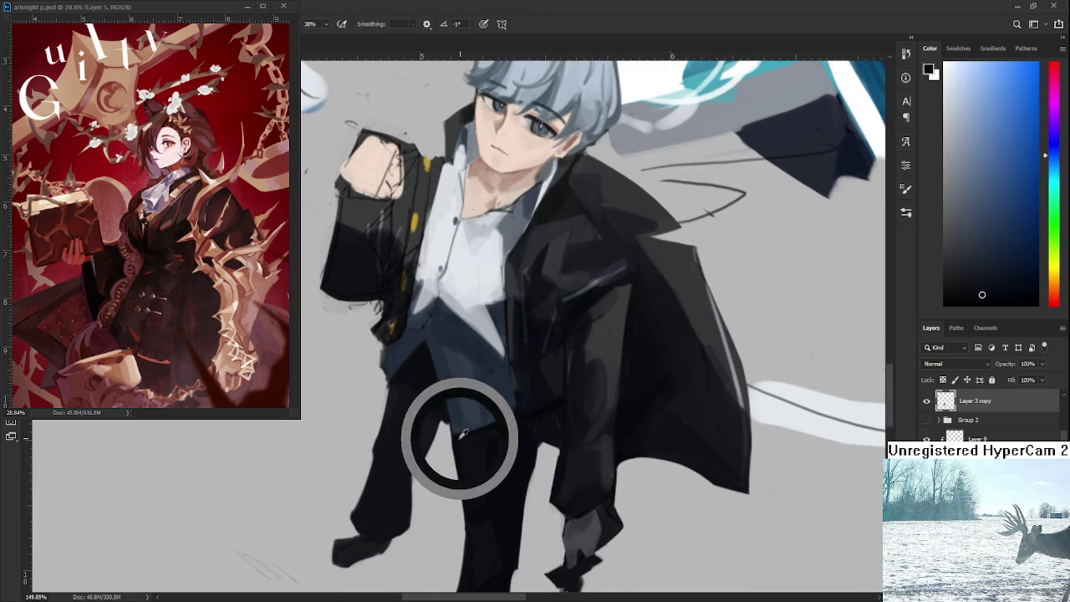
left_click_drag(462, 434, 473, 492)
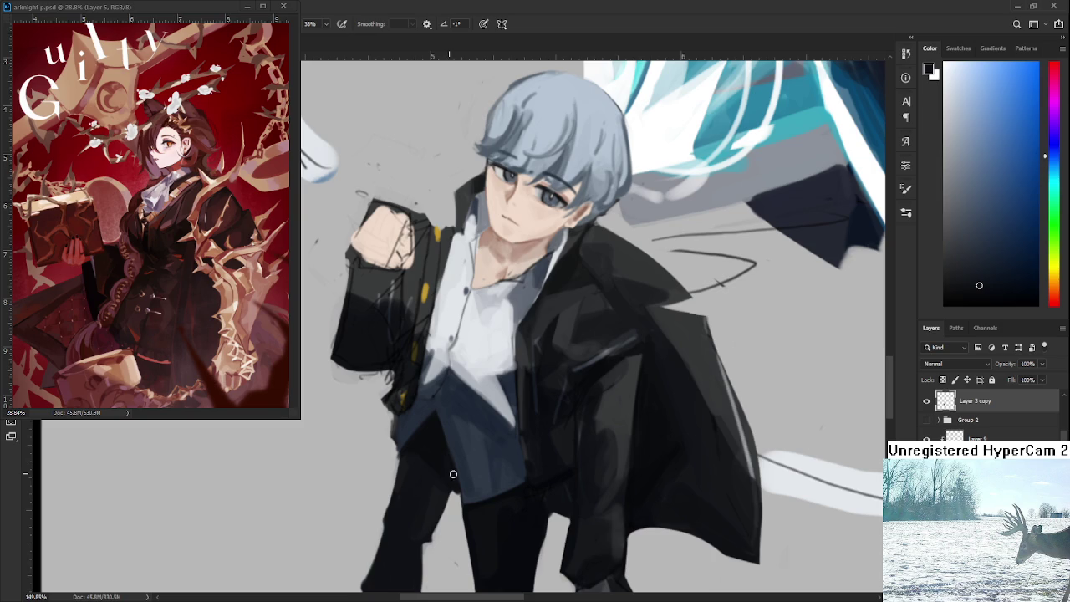
left_click(418, 473, "alt")
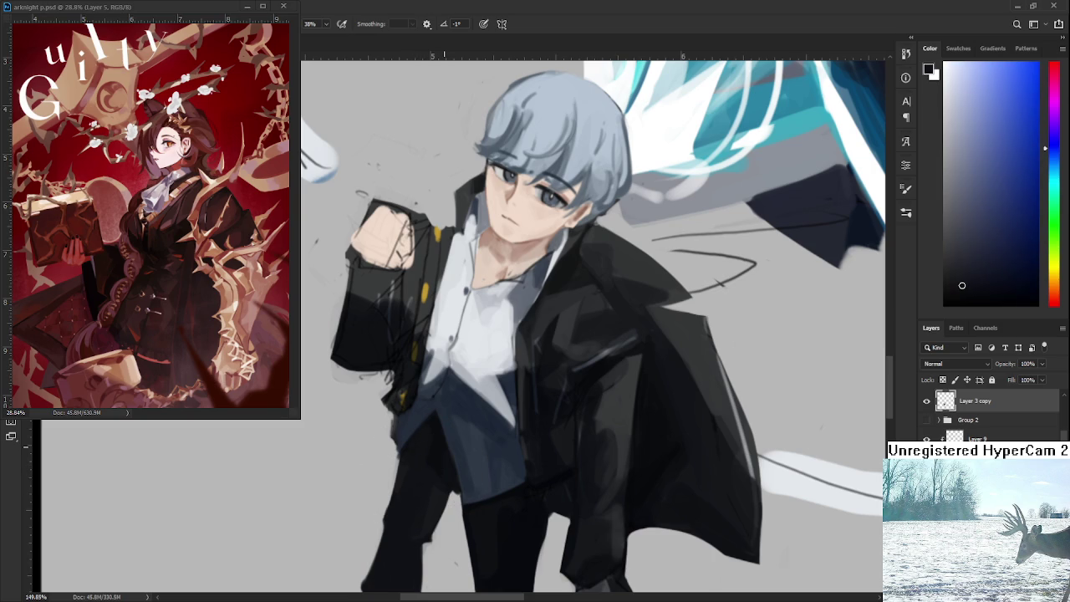
scroll(472, 423, "down", 3)
scroll(472, 414, "down", 2)
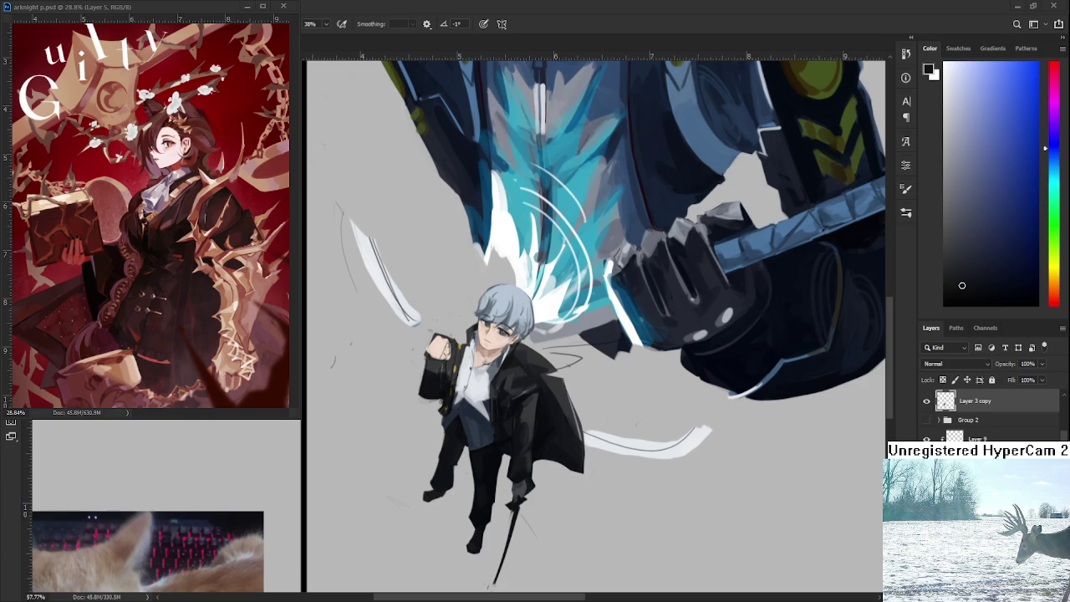
Step: Zoom out, mirror the canvas back, and lasso-select the boy's head
mouse_move(618, 418)
left_mouse_down()
mouse_move(446, 395)
mouse_move(474, 475)
mouse_move(493, 489)
mouse_move(492, 384)
left_mouse_up()
key("h")
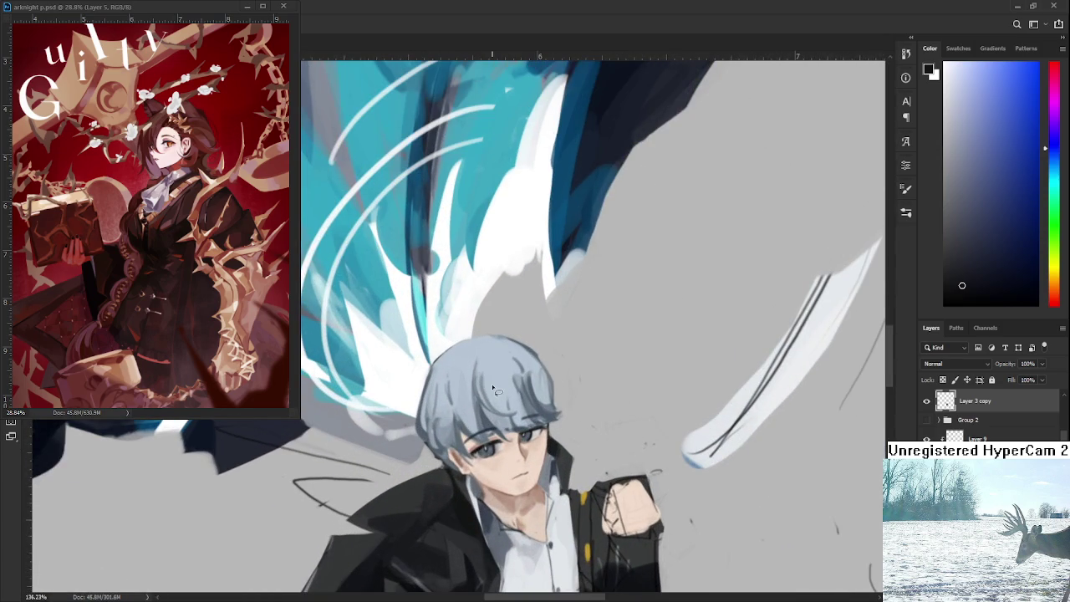
scroll(494, 390, "down", 2)
left_click_drag(474, 446, 556, 399)
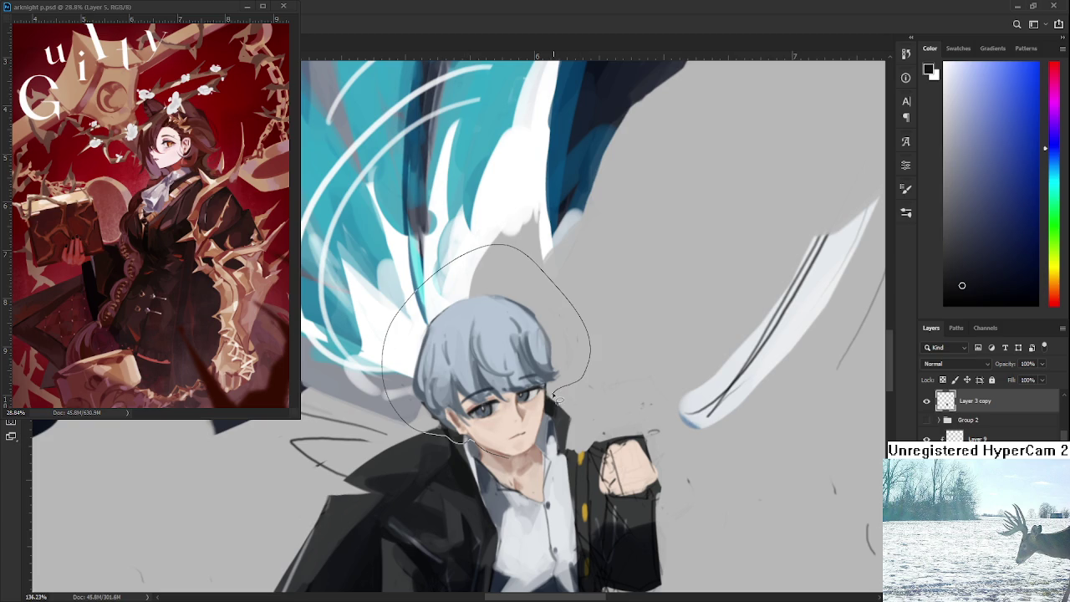
mouse_move(555, 399)
left_mouse_down()
mouse_move(535, 440)
mouse_move(520, 430)
left_mouse_up()
Step: Free-transform the head, nudging it down and right, and commit the change
key("ctrl+t")
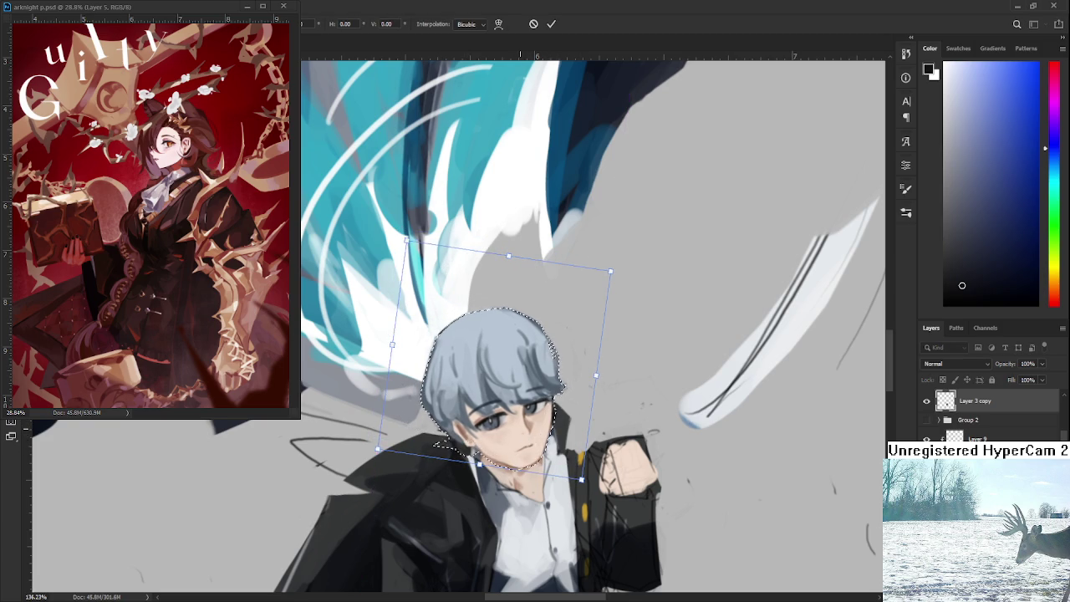
scroll(535, 428, "down", 2)
scroll(535, 428, "down", 5)
scroll(535, 428, "up", 3)
scroll(538, 426, "up", 2)
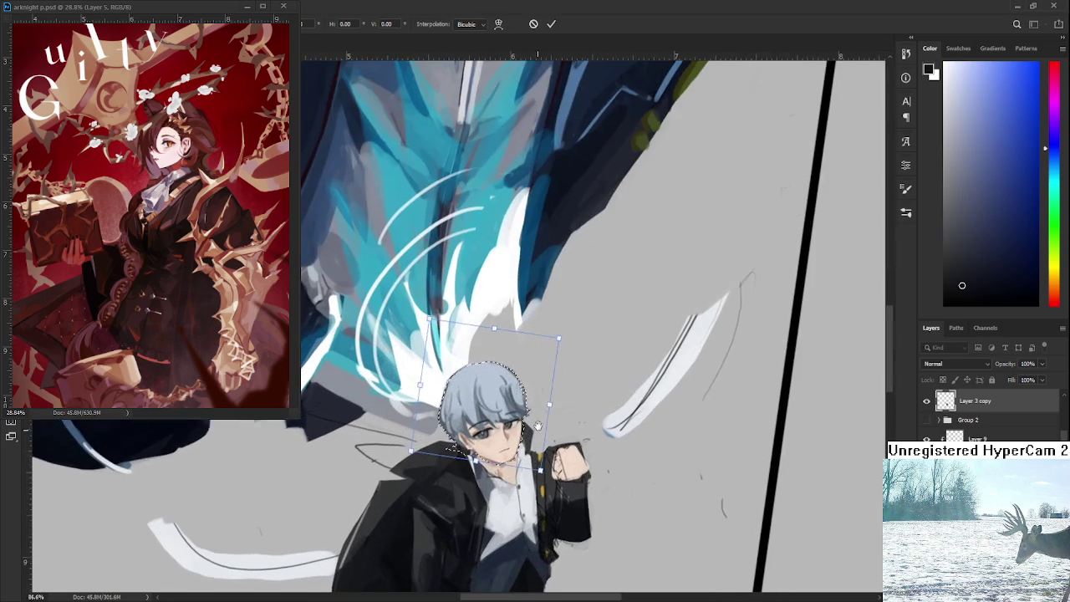
scroll(538, 427, "up", 1)
scroll(519, 414, "up", 1)
scroll(498, 402, "up", 1)
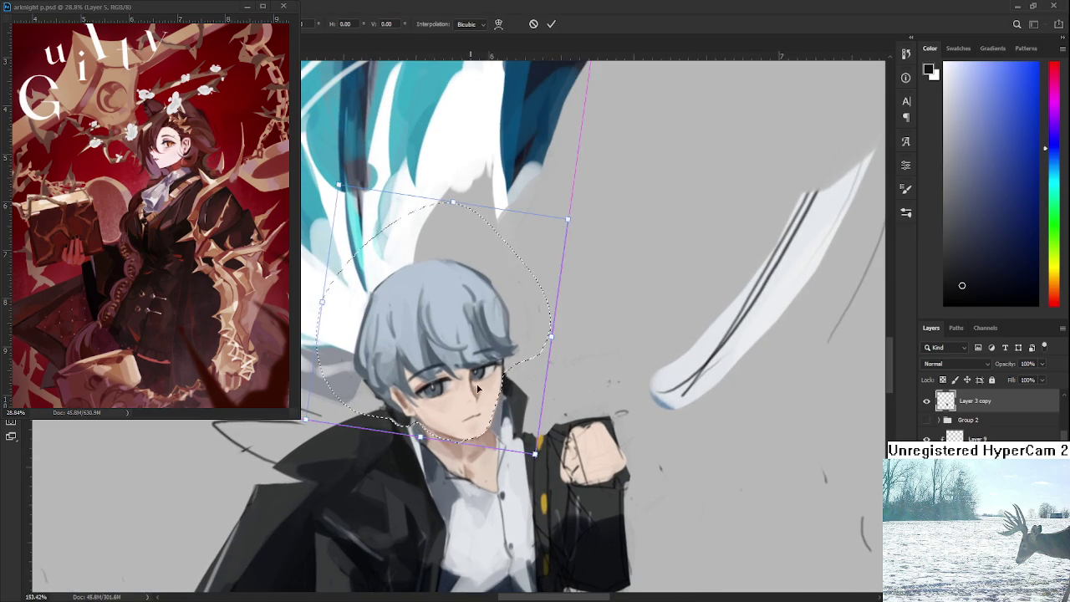
left_click_drag(394, 234, 441, 242)
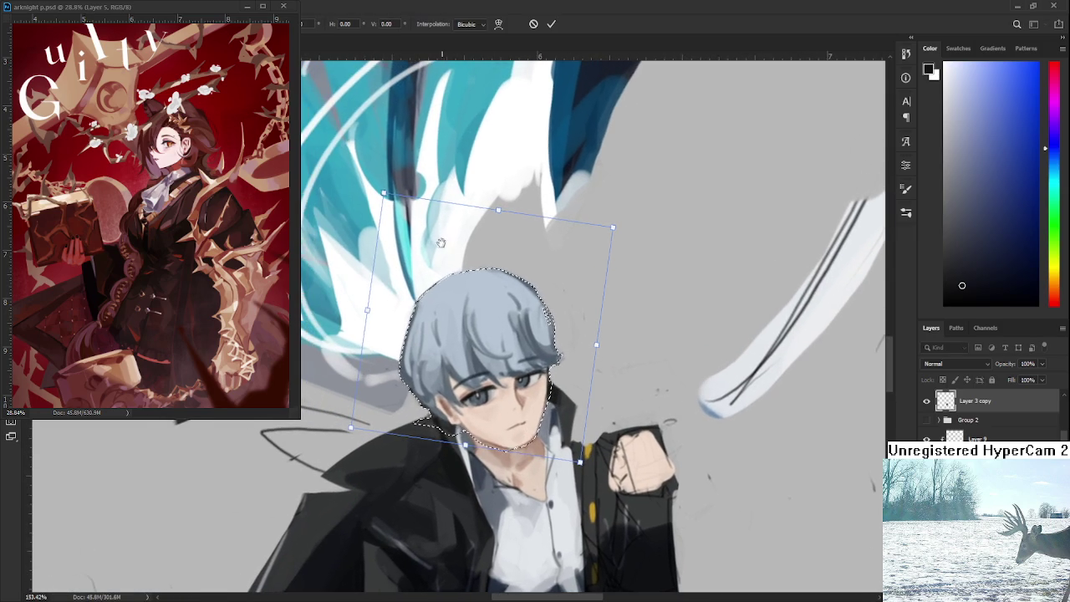
left_click_drag(423, 328, 431, 339)
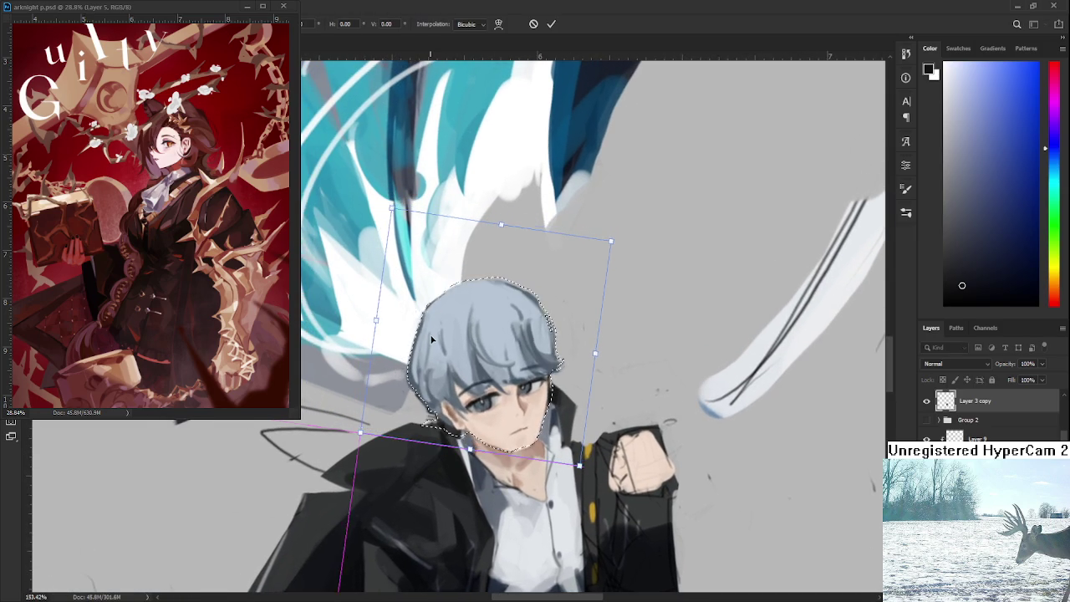
scroll(435, 337, "down", 1)
scroll(456, 359, "down", 2)
key("Return")
scroll(473, 380, "down", 3)
scroll(502, 401, "down", 2)
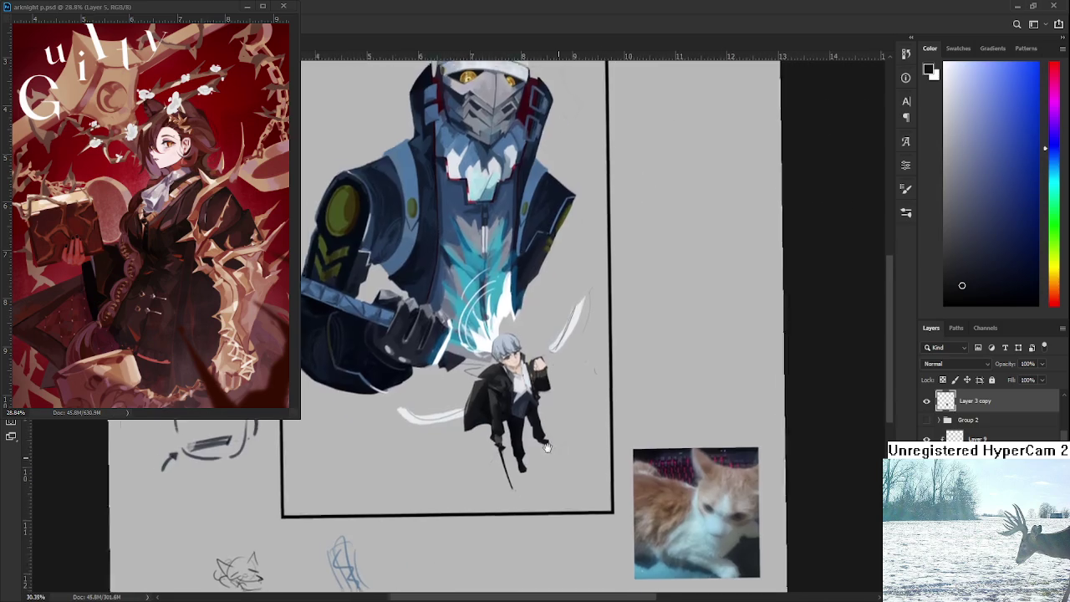
Step: Zoom into the face and sample pale skin and blue-grey tones to shade the face and neck
scroll(539, 426, "up", 4)
scroll(515, 384, "up", 3)
scroll(494, 351, "up", 3)
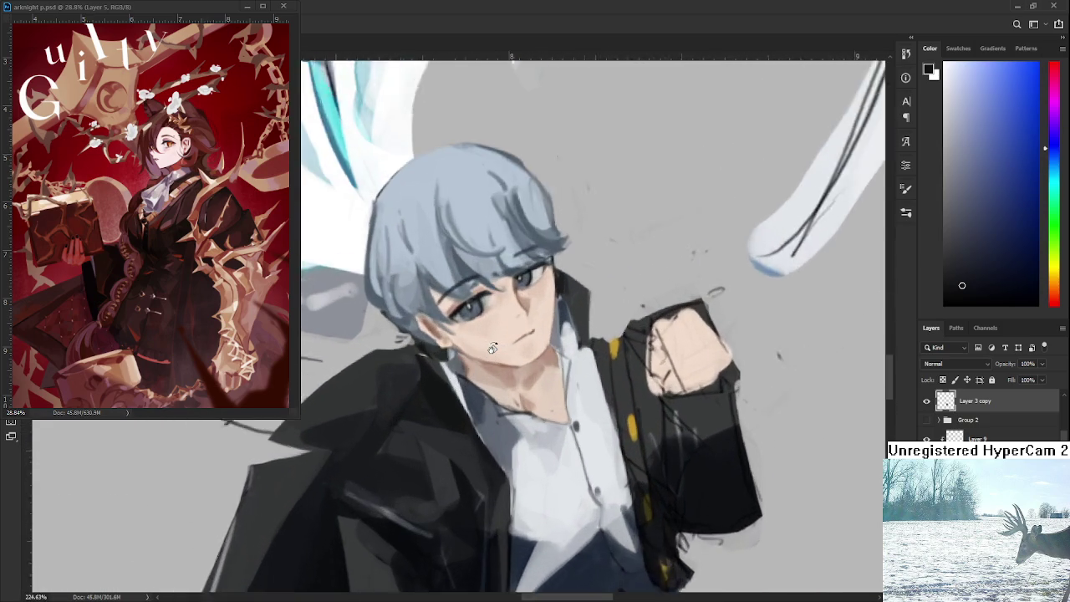
scroll(493, 348, "up", 1)
scroll(483, 368, "up", 1)
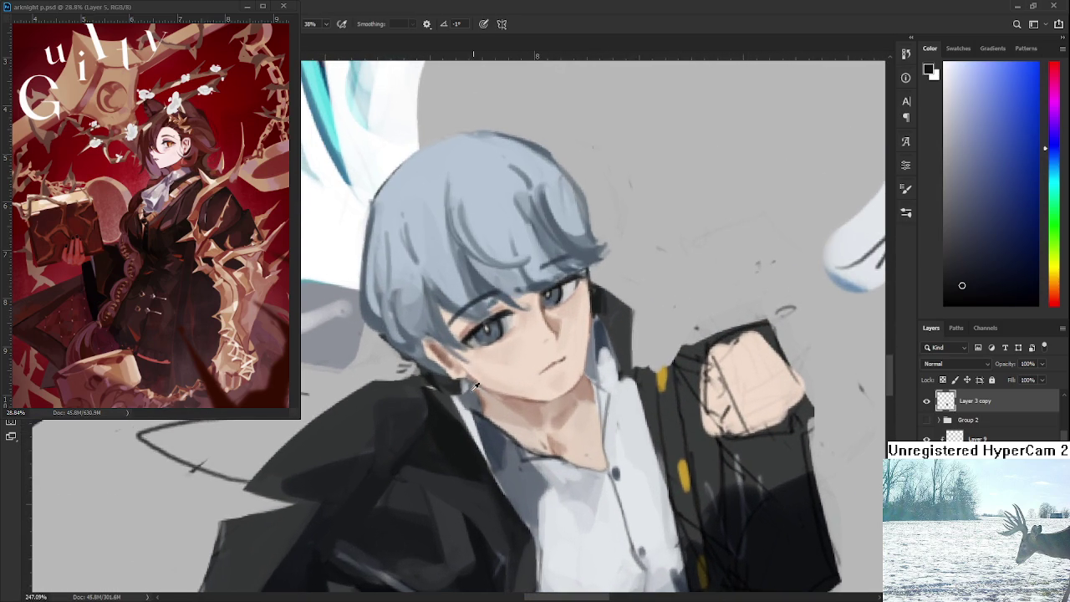
left_click(473, 387, "alt")
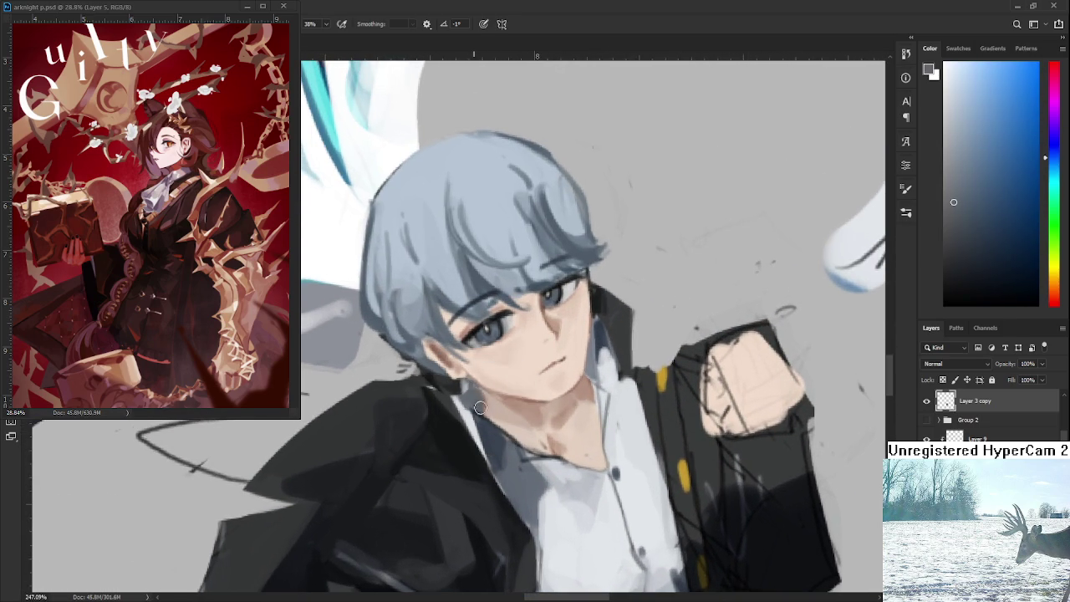
left_click(497, 409, "alt")
left_click(488, 403, "alt")
left_click(494, 400, "alt")
left_click(500, 406, "alt")
left_click(492, 408, "alt")
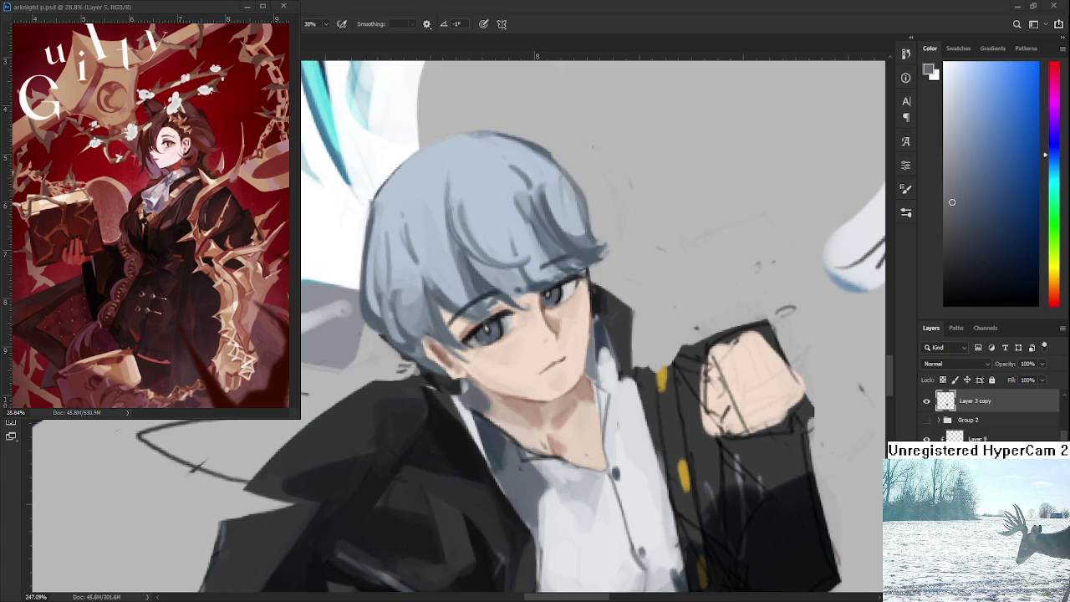
scroll(546, 403, "down", 3)
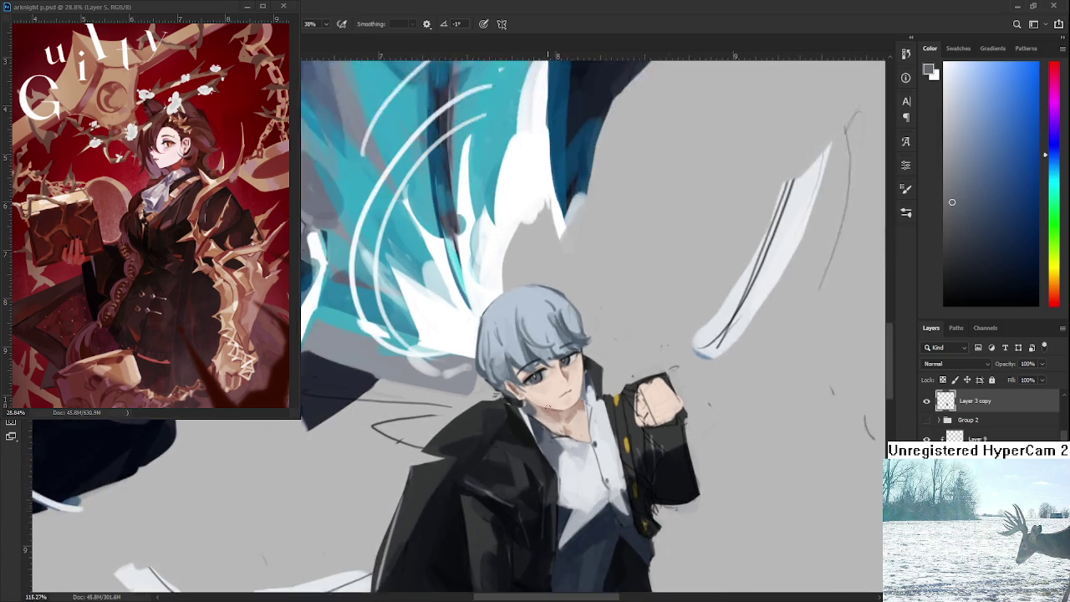
left_click_drag(545, 403, 502, 394)
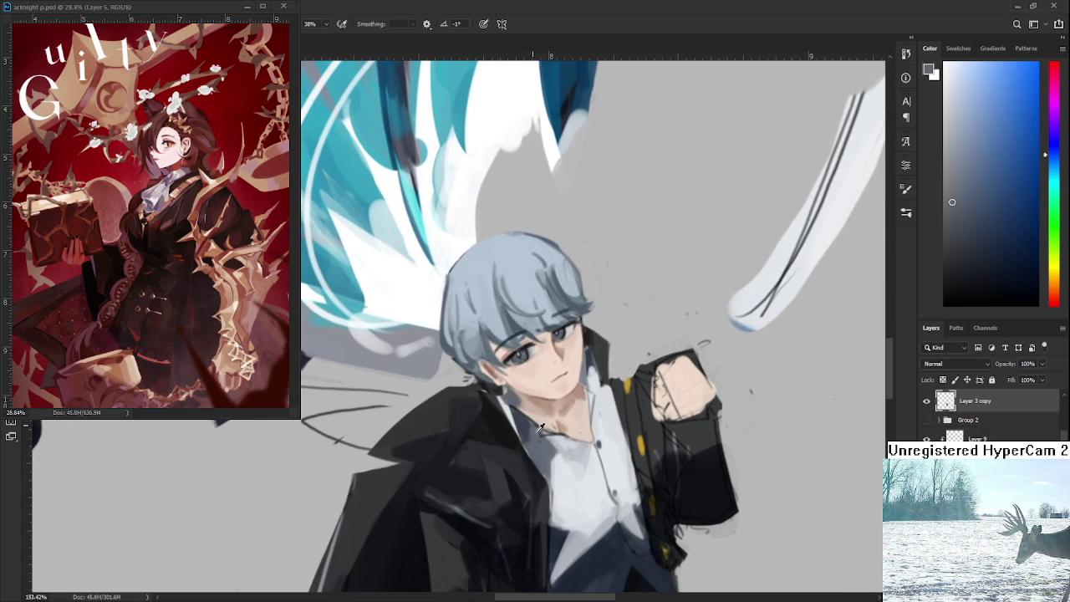
mouse_move(535, 444)
left_mouse_down()
mouse_move(510, 397)
mouse_move(531, 353)
left_mouse_up()
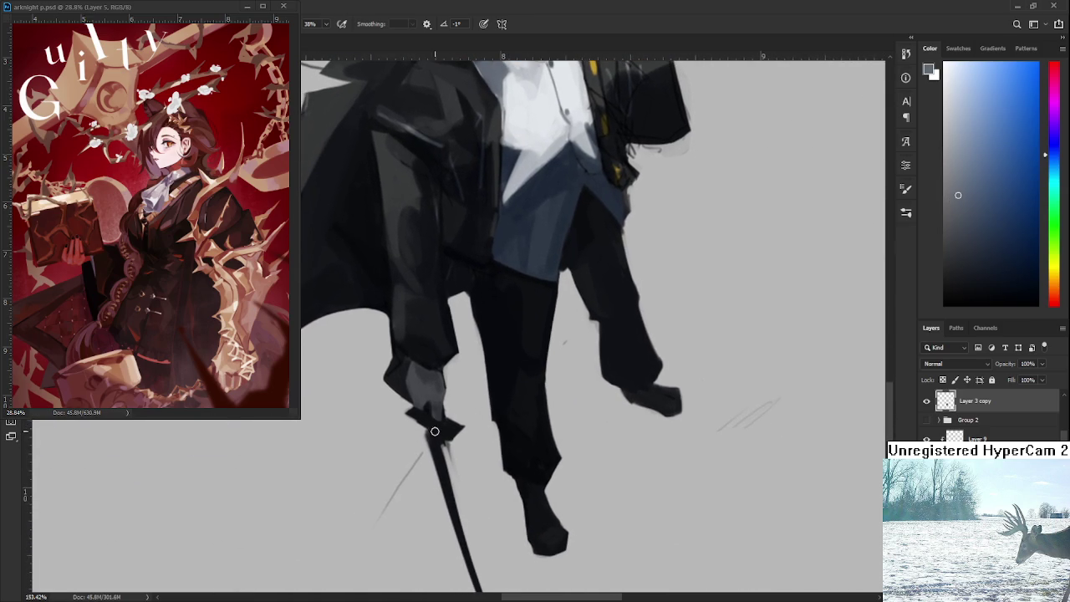
Step: Darken the cane with dark strokes, erasing a bright patch and trimming its edges
left_click(423, 425, "alt")
key("e")
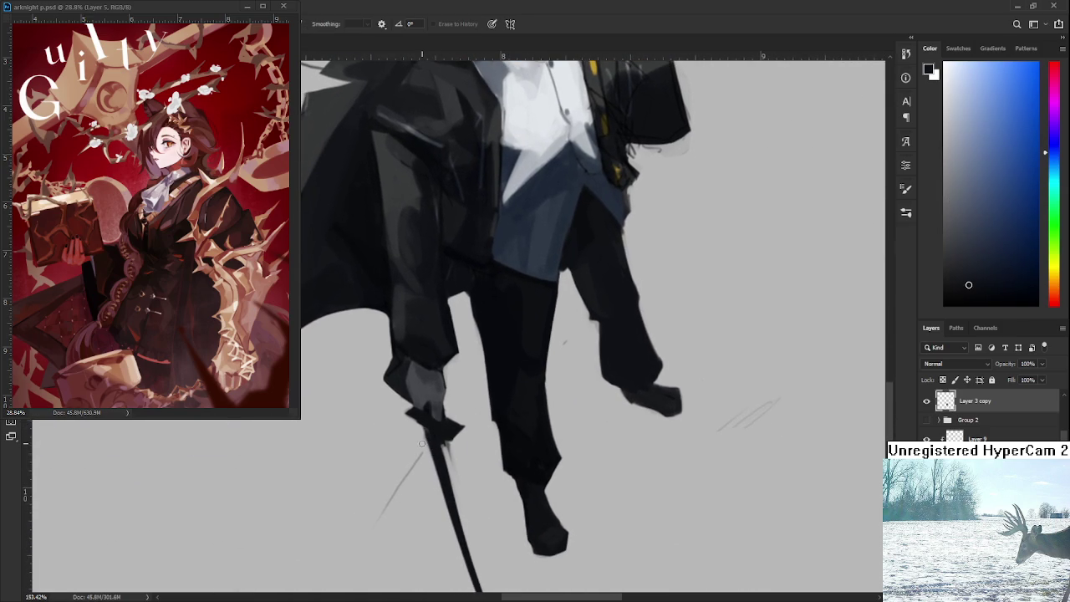
mouse_move(442, 442)
left_mouse_down()
mouse_move(450, 467)
mouse_move(439, 435)
left_mouse_up()
key("b")
left_click_drag(423, 395, 445, 485)
left_click_drag(435, 423, 445, 492)
left_click_drag(428, 402, 452, 506)
key("e")
left_click_drag(404, 390, 449, 529)
Step: Extend the dark cane downward toward a tip and trim its edge
left_click_drag(418, 433, 397, 359)
key("b")
left_click_drag(423, 413, 475, 544)
key("e")
left_click_drag(458, 493, 476, 545)
mouse_move(418, 361)
left_mouse_down()
mouse_move(422, 378)
mouse_move(466, 368)
left_mouse_up()
Step: Rotate the canvas so the sword lies sideways and thin its lower edge to the tip
key("r")
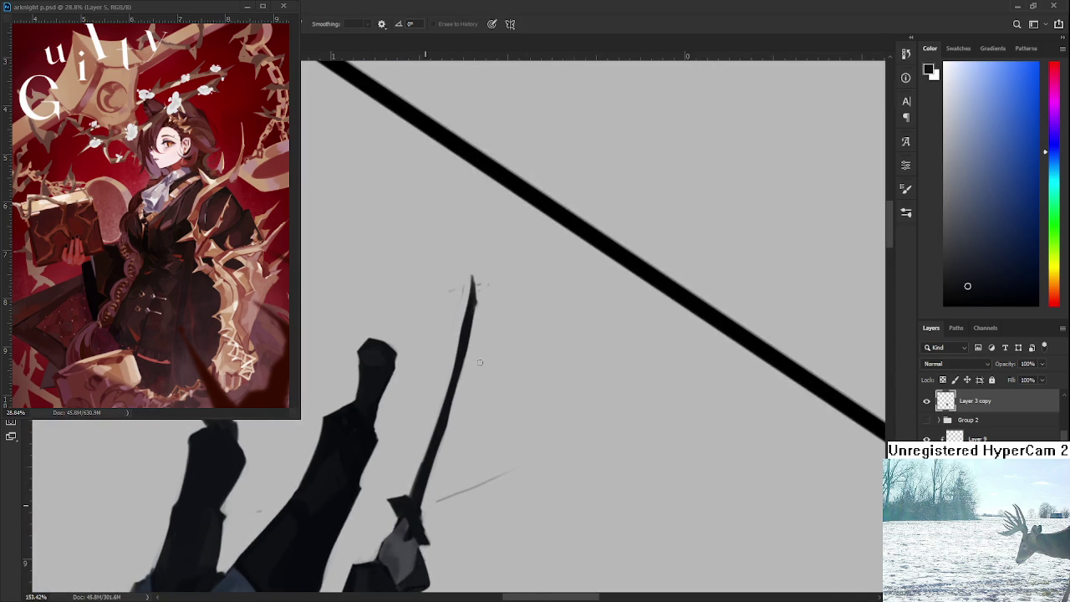
key("r")
left_click_drag(450, 407, 535, 322)
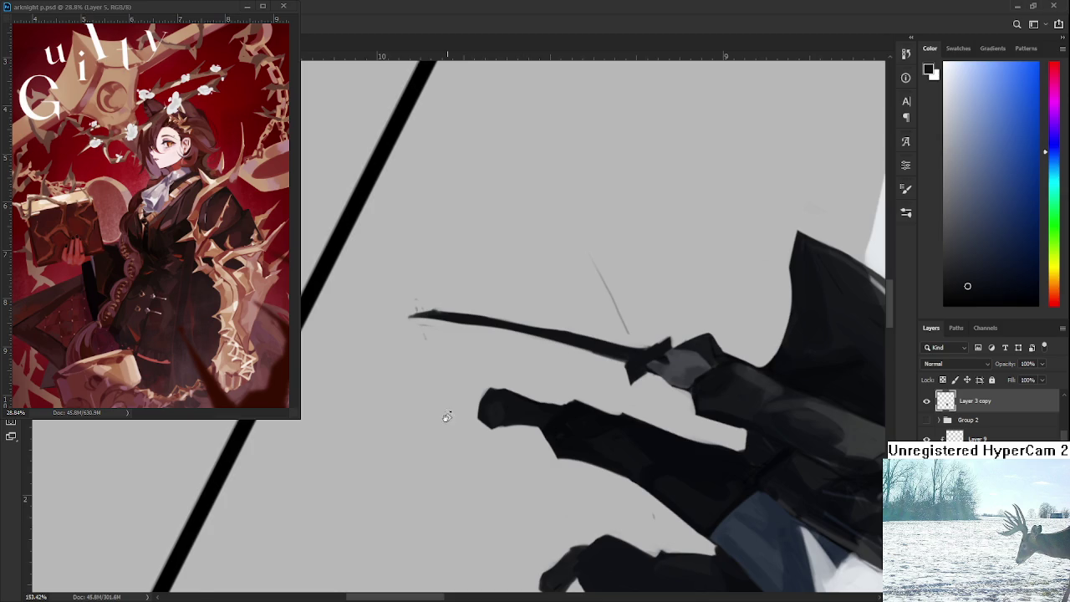
left_click_drag(447, 415, 467, 422)
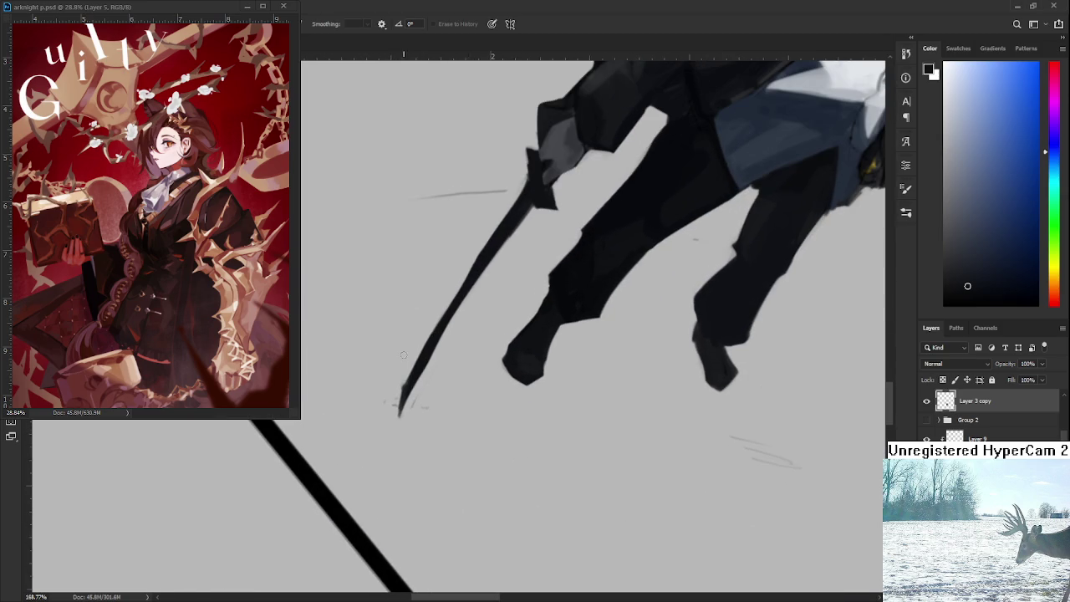
left_click_drag(470, 298, 399, 423)
Step: Repaint the sword with a small cross-guard and a longer, pointed blade
key("b")
left_click_drag(481, 251, 393, 427)
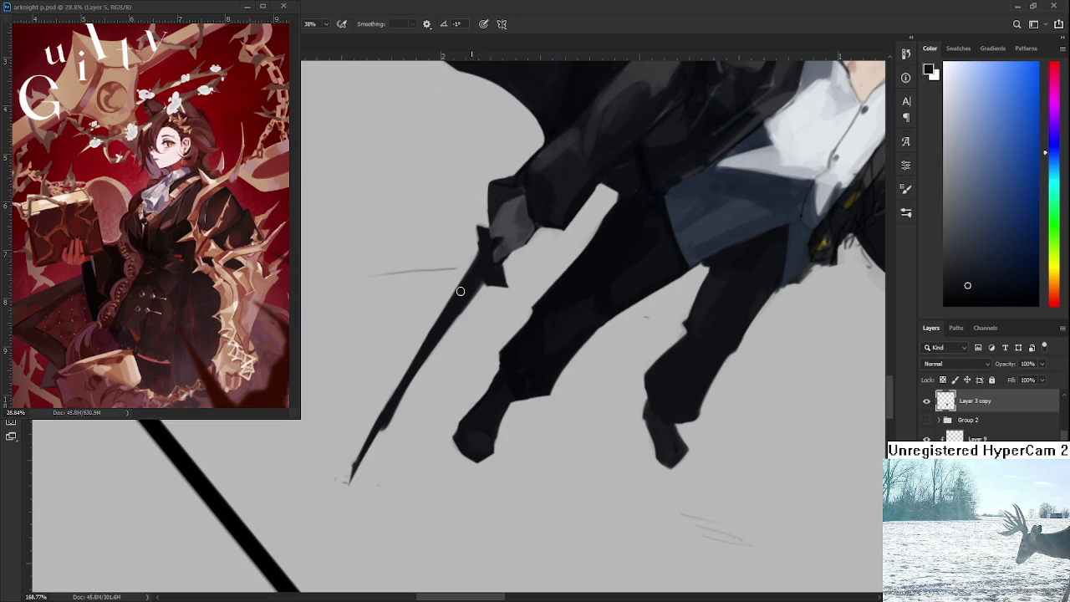
left_click_drag(461, 289, 356, 443)
left_click_drag(444, 320, 332, 495)
left_click_drag(364, 431, 325, 518)
Step: Erase the blade's upper and lower edges smooth and thin
key("e")
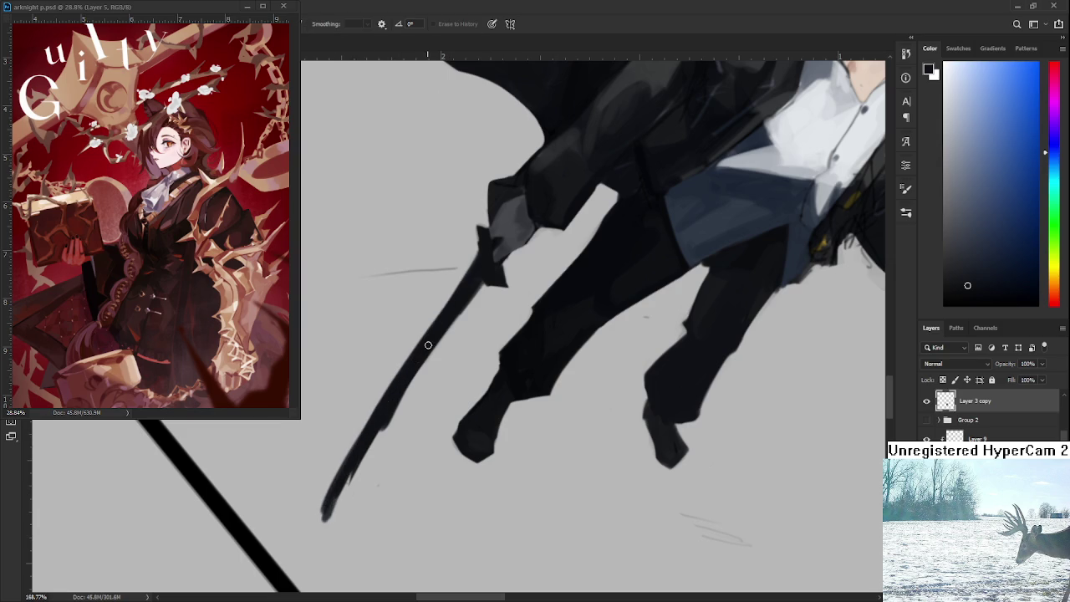
left_click_drag(425, 346, 326, 519)
left_click_drag(437, 347, 358, 459)
left_click_drag(475, 301, 393, 402)
left_click_drag(355, 462, 535, 438)
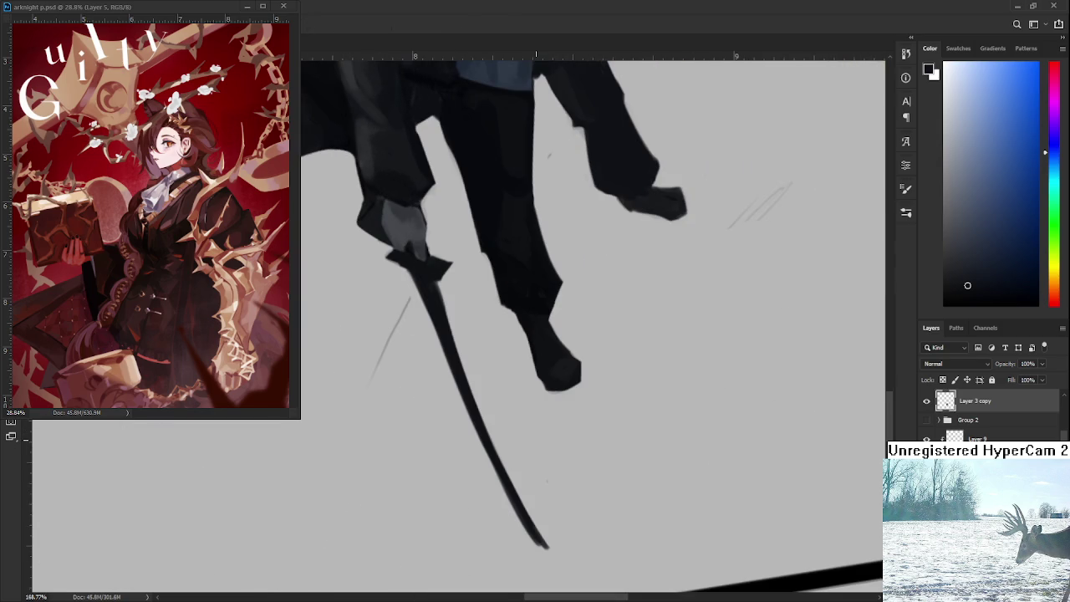
scroll(536, 437, "down", 5)
scroll(527, 433, "up", 2)
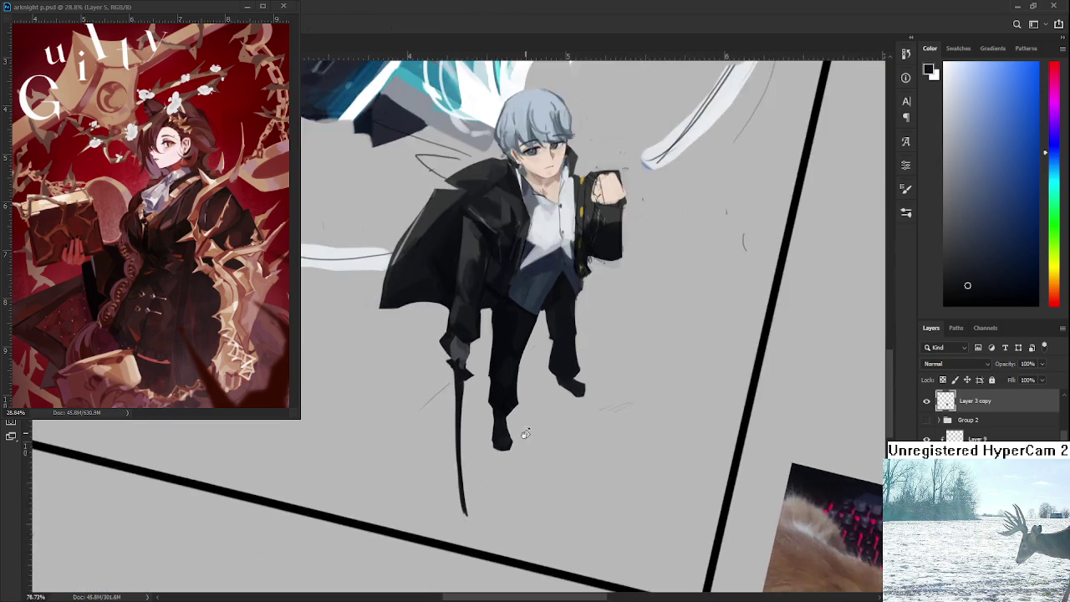
scroll(527, 433, "up", 1)
scroll(526, 433, "up", 1)
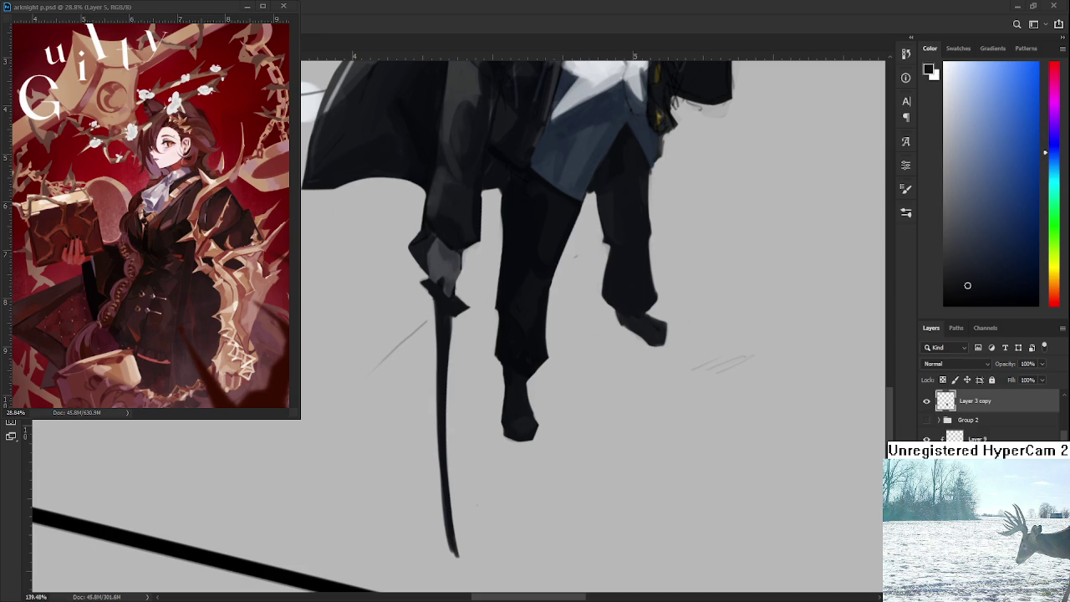
Step: Lengthen and taper the sword tip, and erase the faint stray stroke beside it
key("e")
left_click_drag(445, 532, 455, 559)
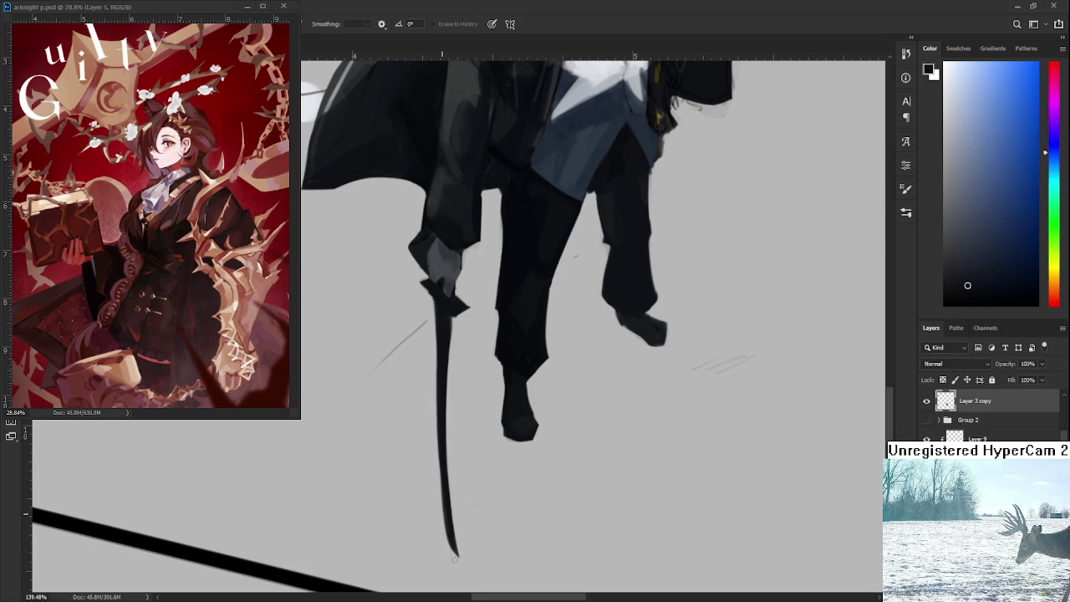
key("b")
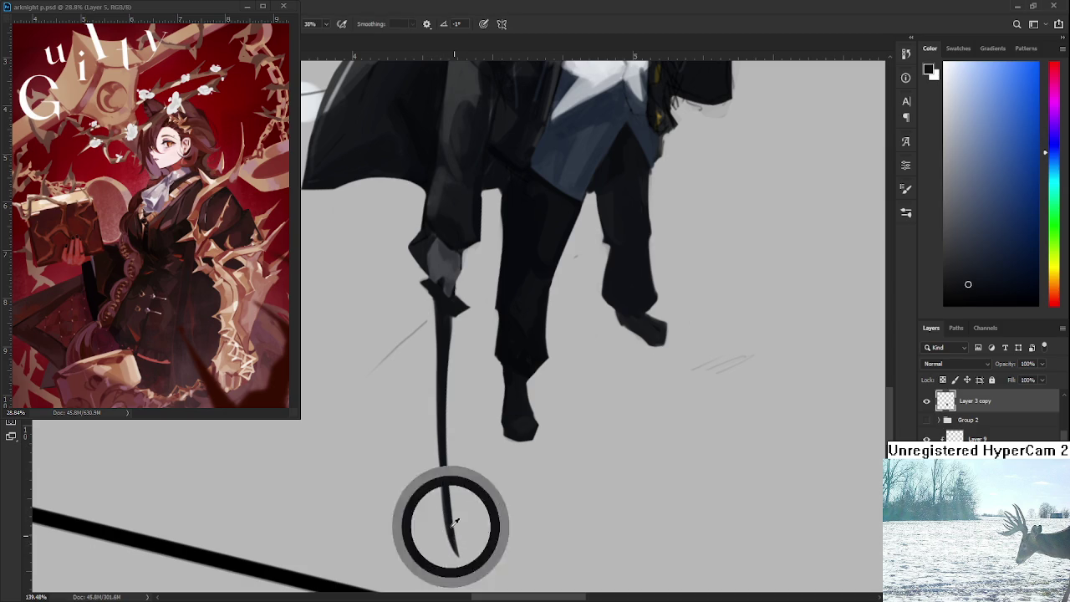
left_click_drag(453, 549, 462, 566)
key("e")
left_click_drag(455, 518, 466, 565)
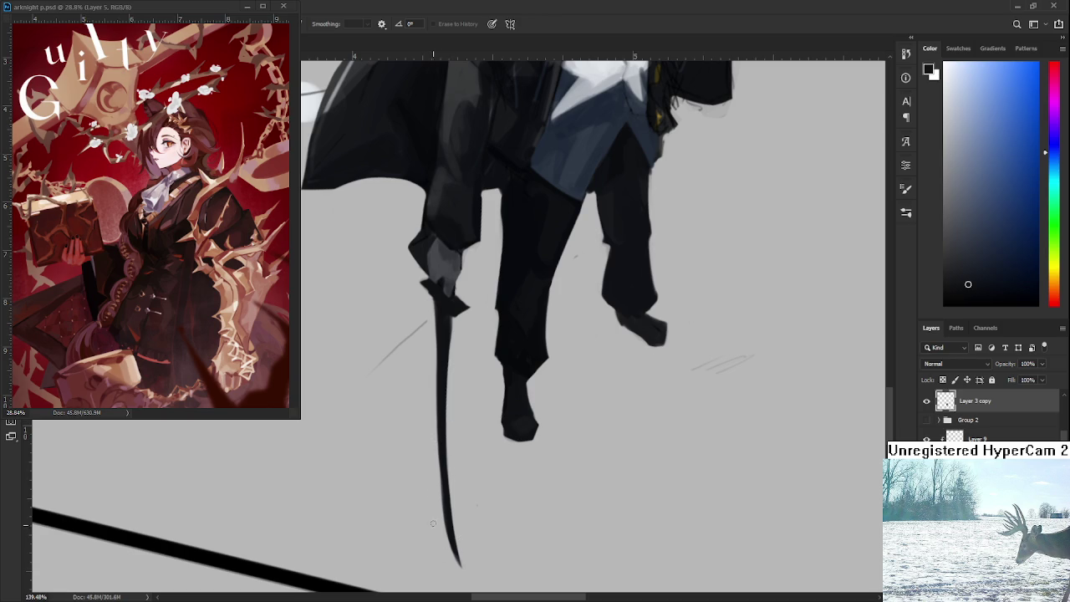
left_click_drag(391, 352, 417, 327)
scroll(547, 355, "down", 5)
Step: Zoom to the chest and soften the white shirt's shading with sampled light and grey shirt tones
left_click_drag(535, 335, 502, 359)
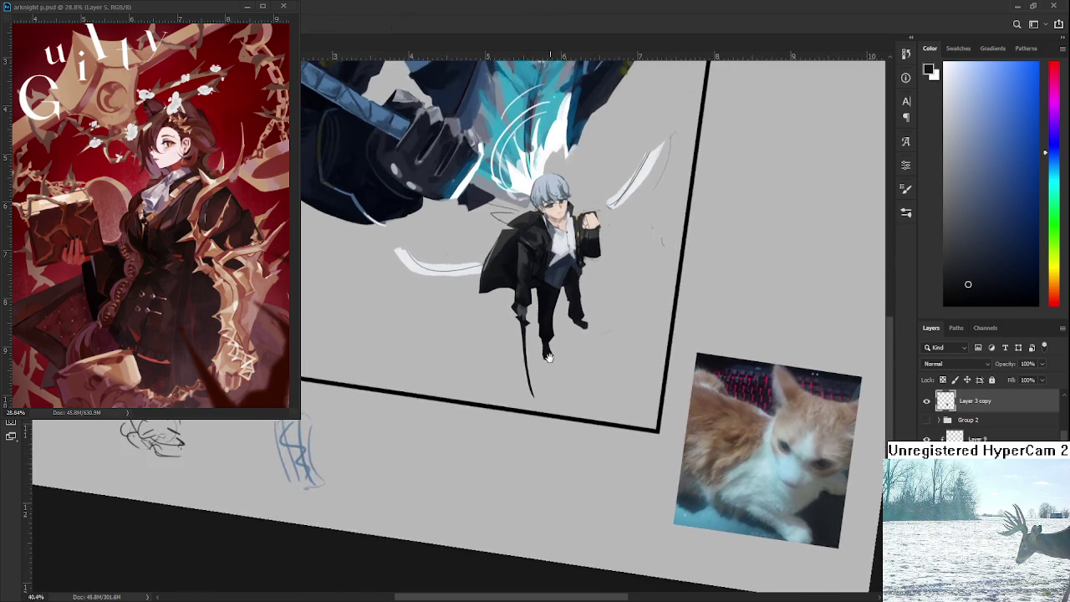
scroll(499, 456, "up", 2)
scroll(499, 455, "up", 1)
scroll(507, 320, "up", 2)
scroll(508, 322, "up", 2)
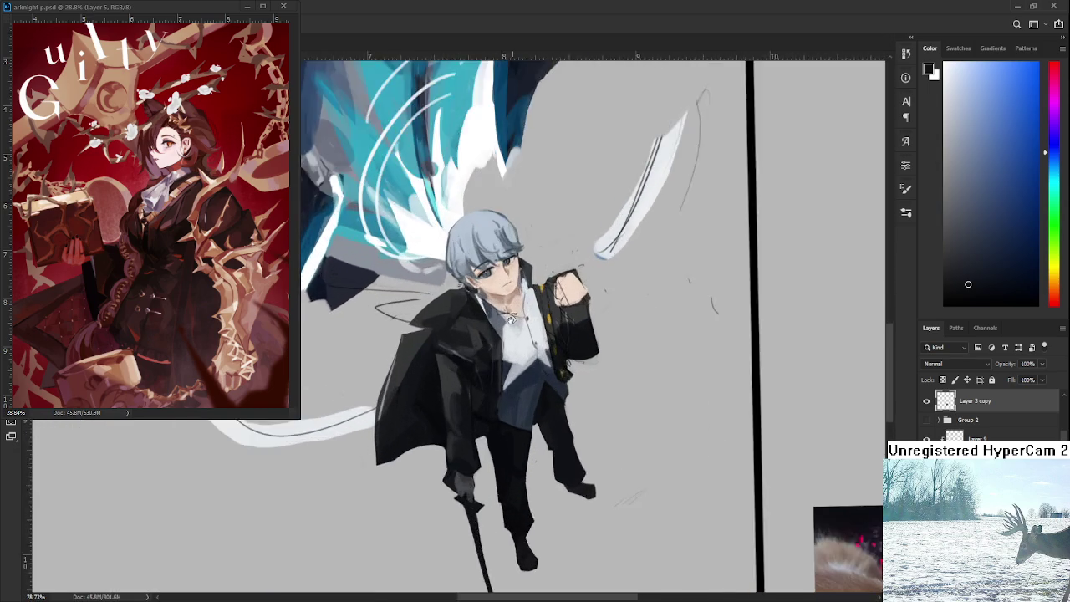
scroll(510, 324, "up", 2)
scroll(510, 322, "up", 1)
left_click(504, 355, "alt")
left_click(486, 376, "alt")
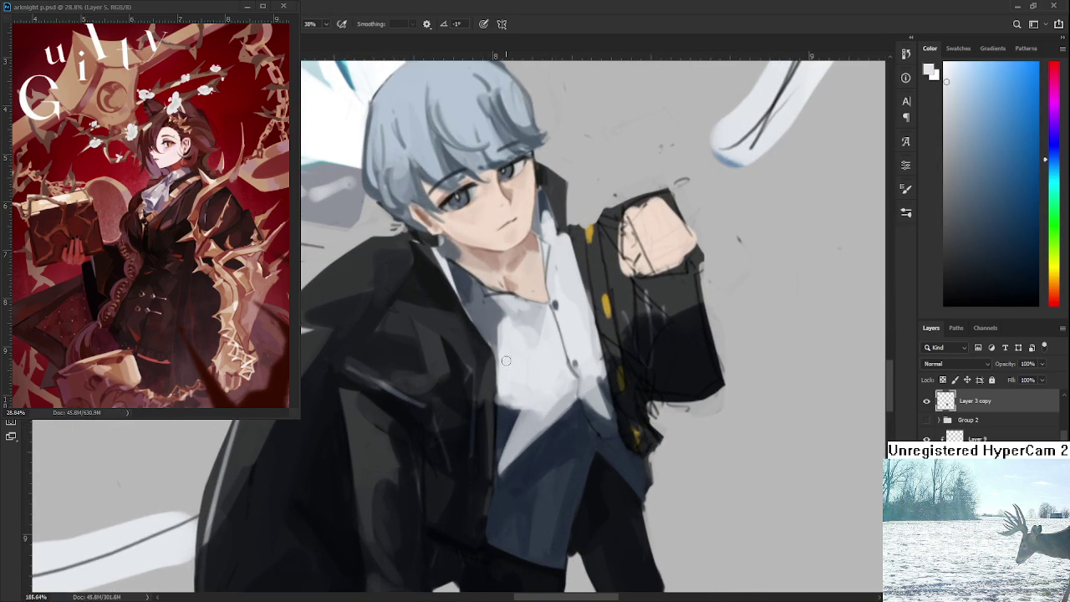
left_click(500, 385, "alt")
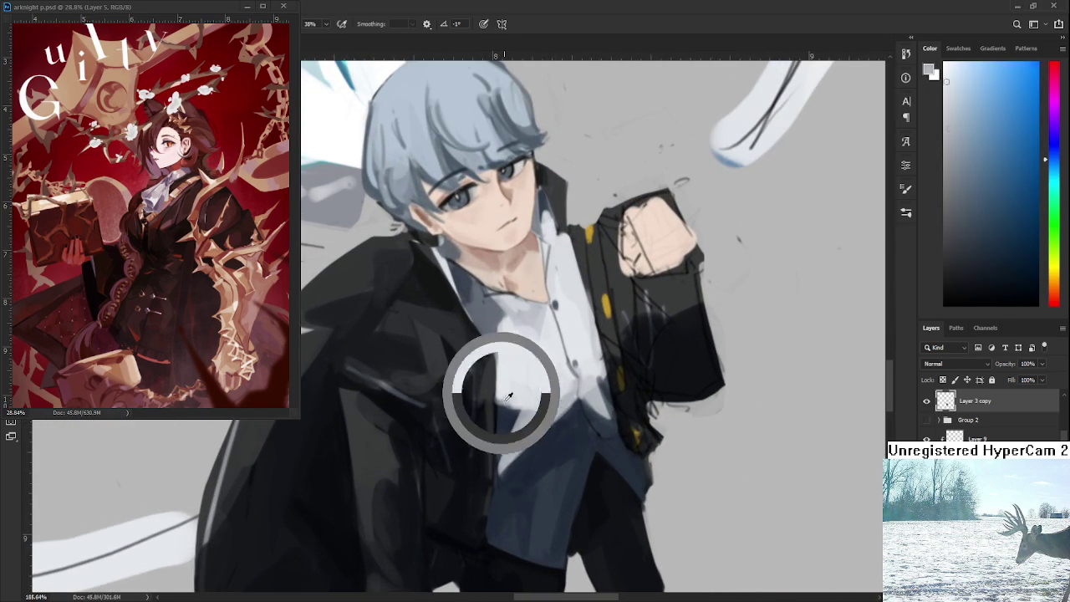
left_click(512, 400, "alt")
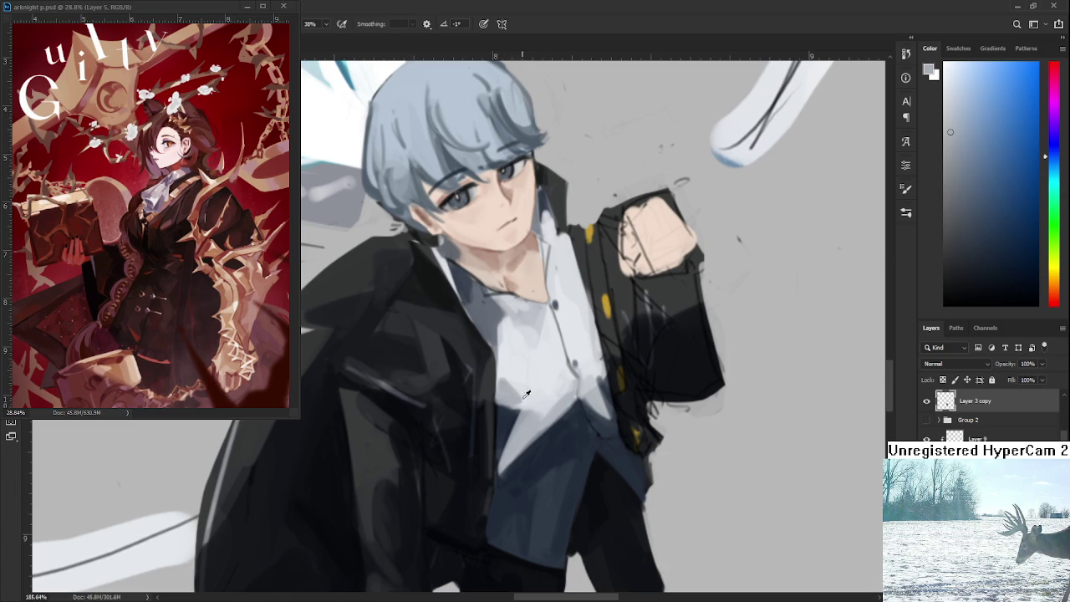
left_click(525, 399, "alt")
left_click(514, 387, "alt")
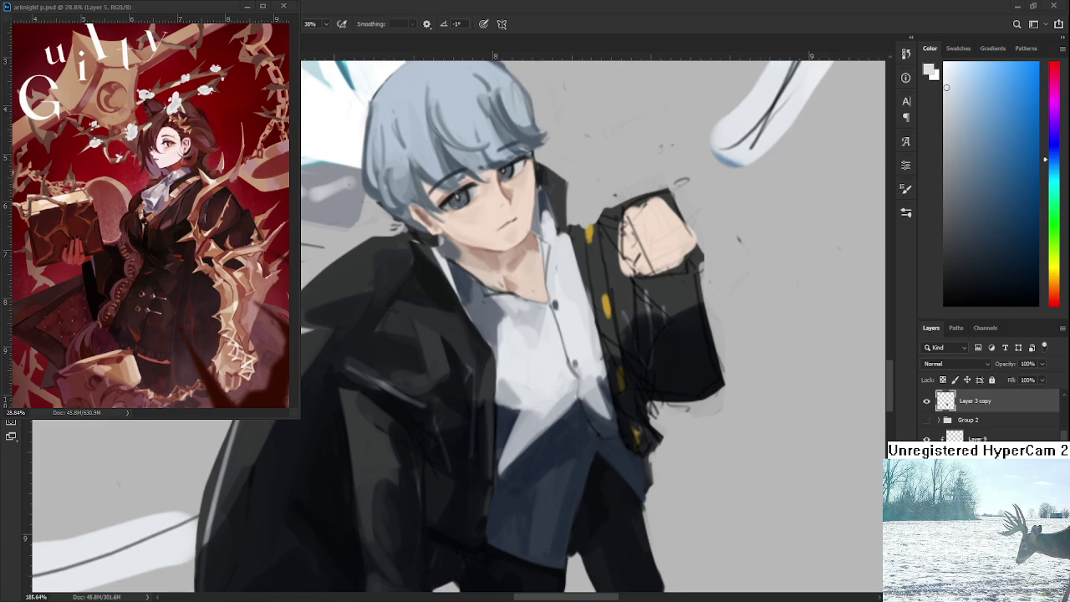
scroll(585, 433, "down", 2)
Step: Sample black near the collar and darken the jacket collar with a small stroke
scroll(585, 433, "down", 3)
scroll(584, 433, "down", 3)
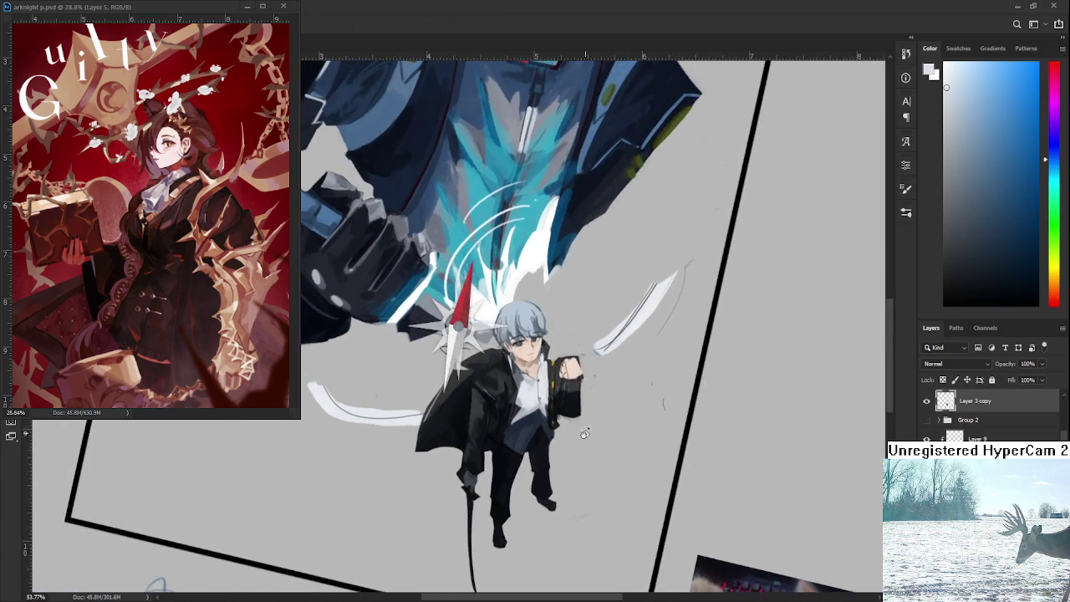
scroll(455, 390, "up", 2)
scroll(455, 390, "up", 2)
scroll(456, 390, "up", 2)
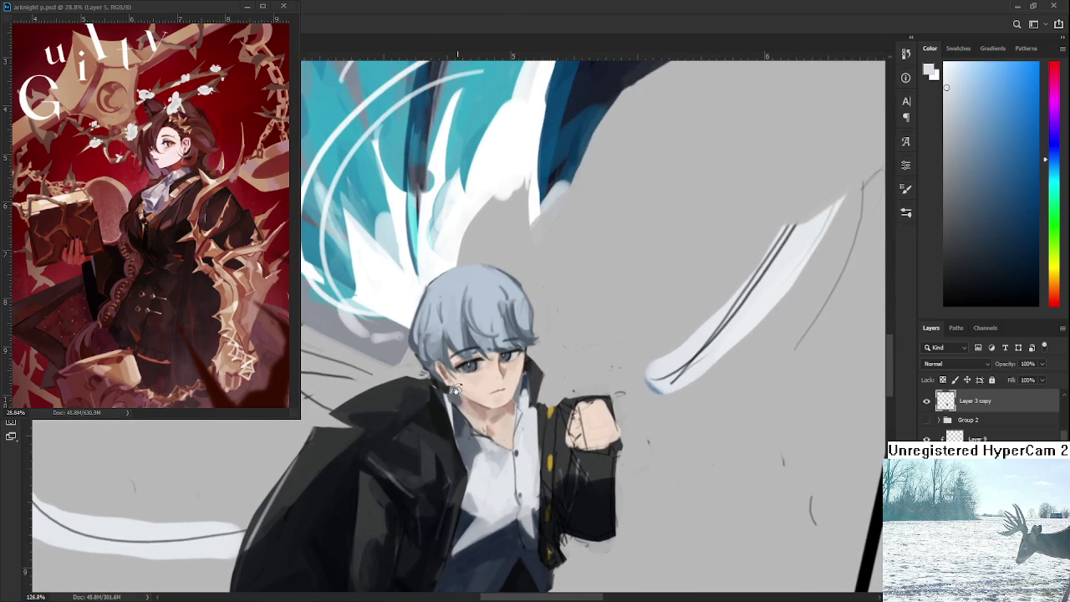
left_click(435, 396, "alt")
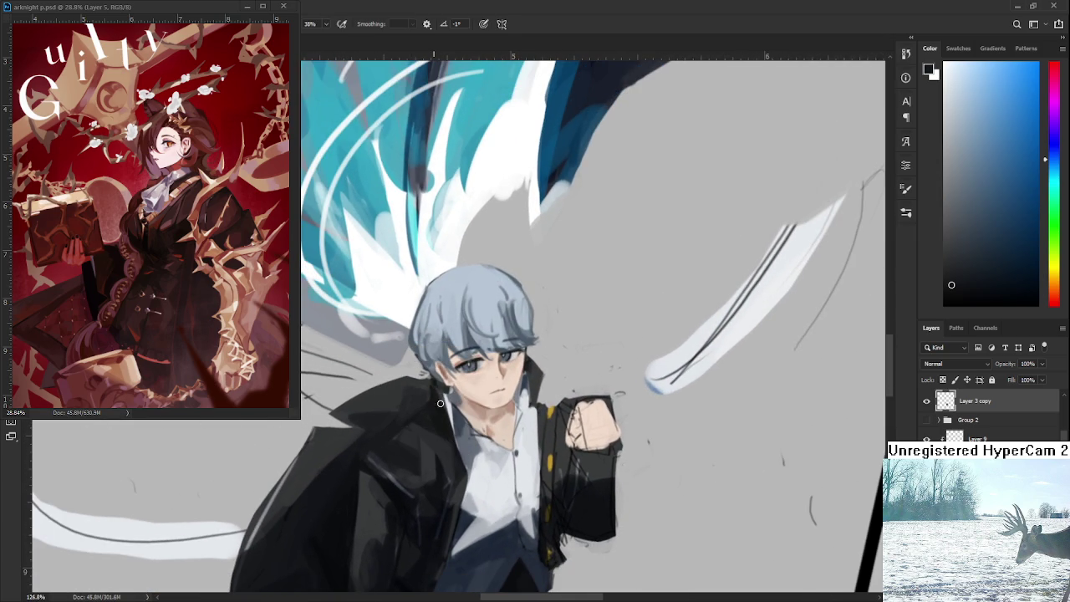
left_click(429, 390, "alt")
left_click_drag(431, 394, 434, 382)
Step: Zoom in and out around the face and raised fist to review the shading
scroll(435, 397, "down", 3)
scroll(502, 418, "down", 4)
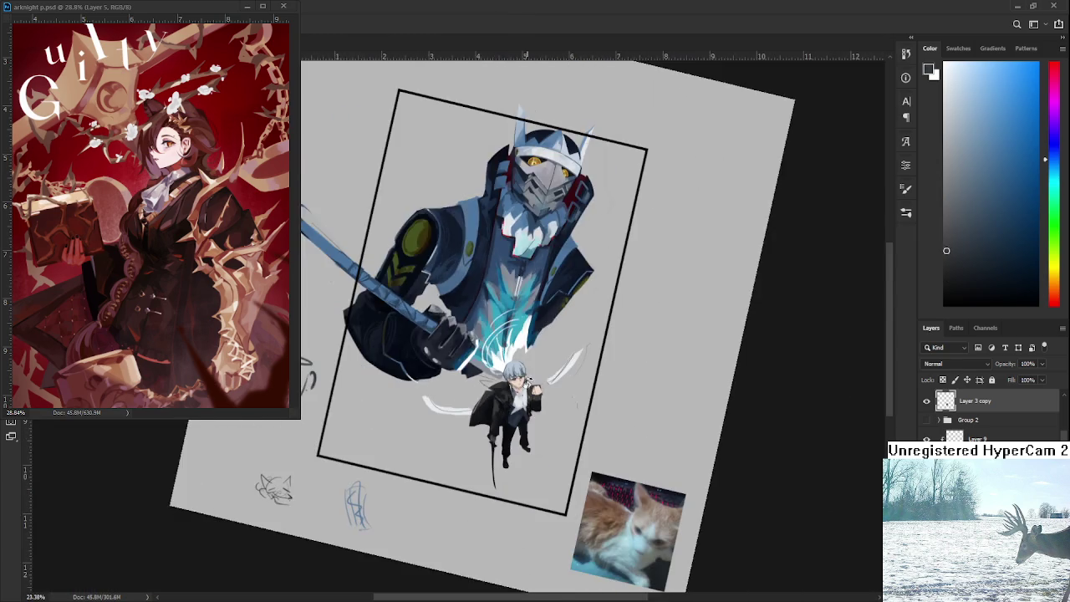
scroll(583, 454, "up", 2)
scroll(584, 453, "up", 1)
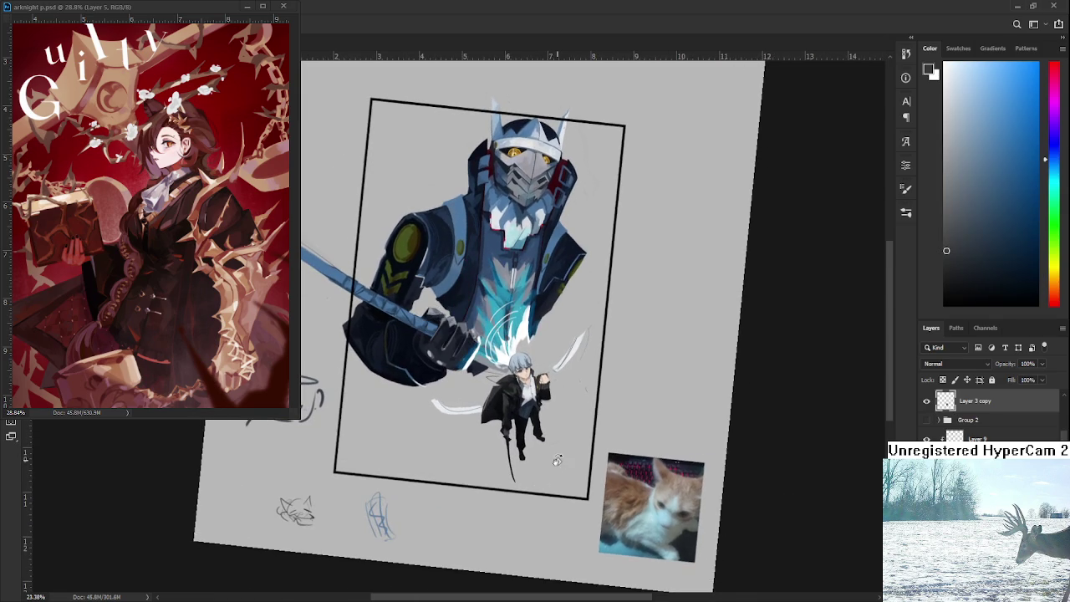
scroll(545, 383, "up", 2)
scroll(527, 376, "up", 4)
scroll(527, 376, "up", 4)
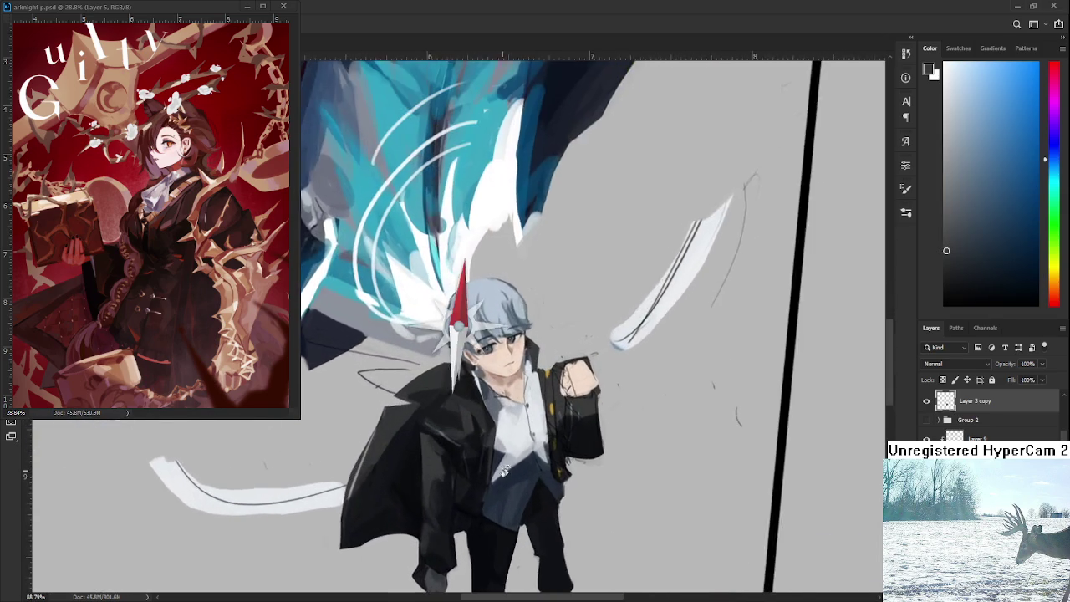
scroll(524, 475, "down", 2)
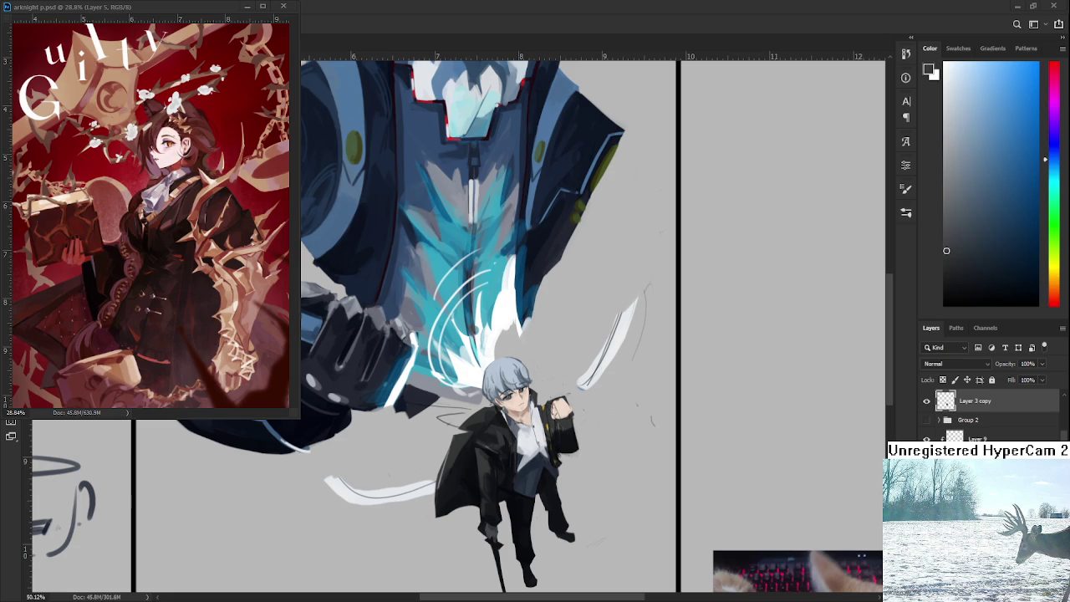
scroll(544, 397, "up", 2)
scroll(539, 396, "up", 2)
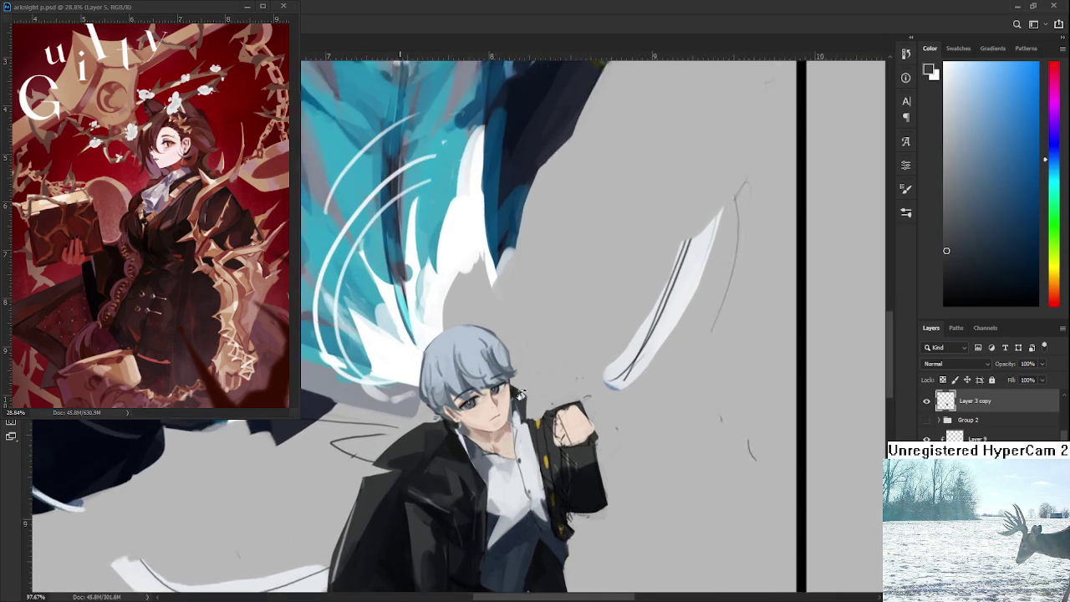
scroll(531, 394, "up", 2)
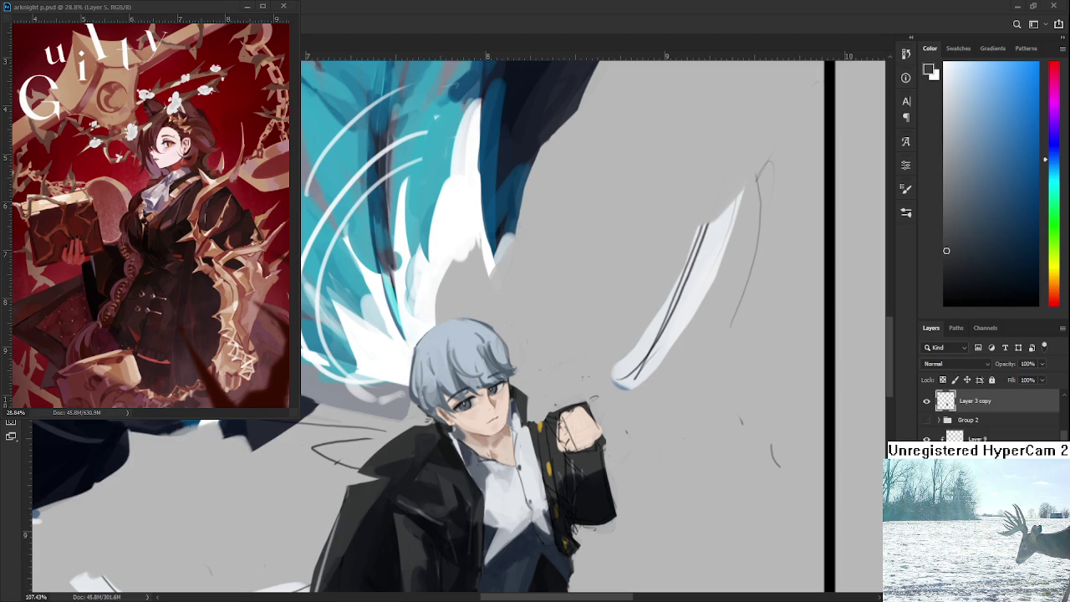
scroll(475, 581, "down", 3)
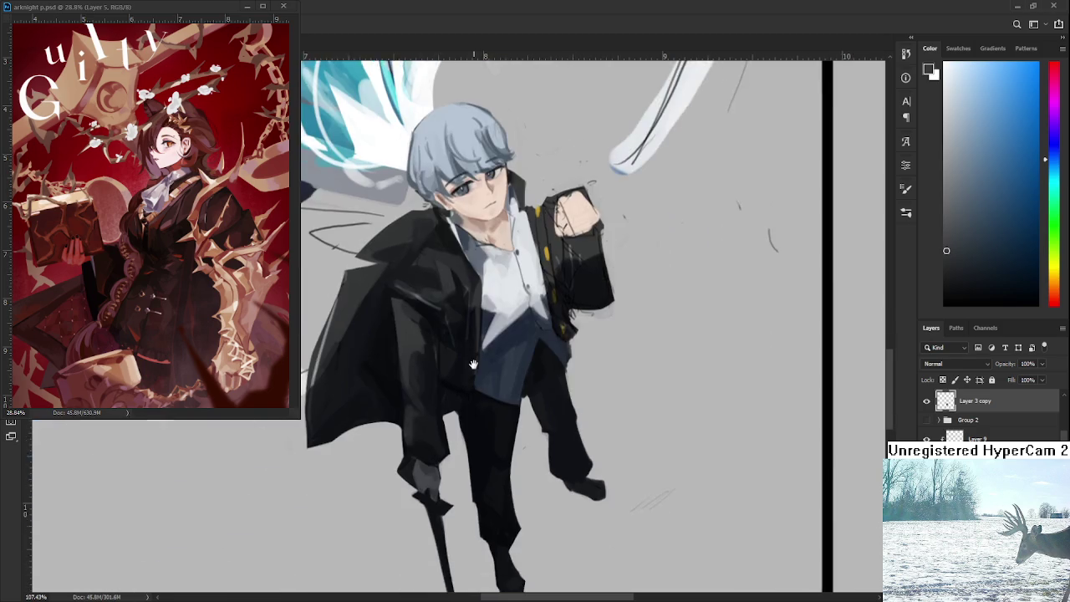
scroll(477, 468, "up", 2)
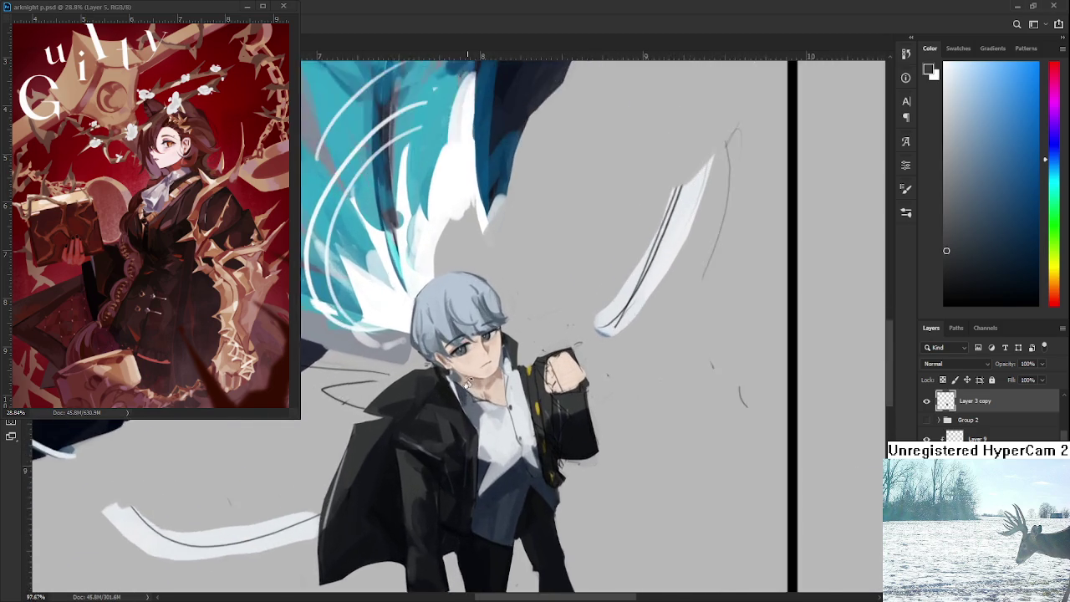
scroll(452, 342, "up", 1)
scroll(451, 343, "up", 1)
scroll(452, 342, "up", 1)
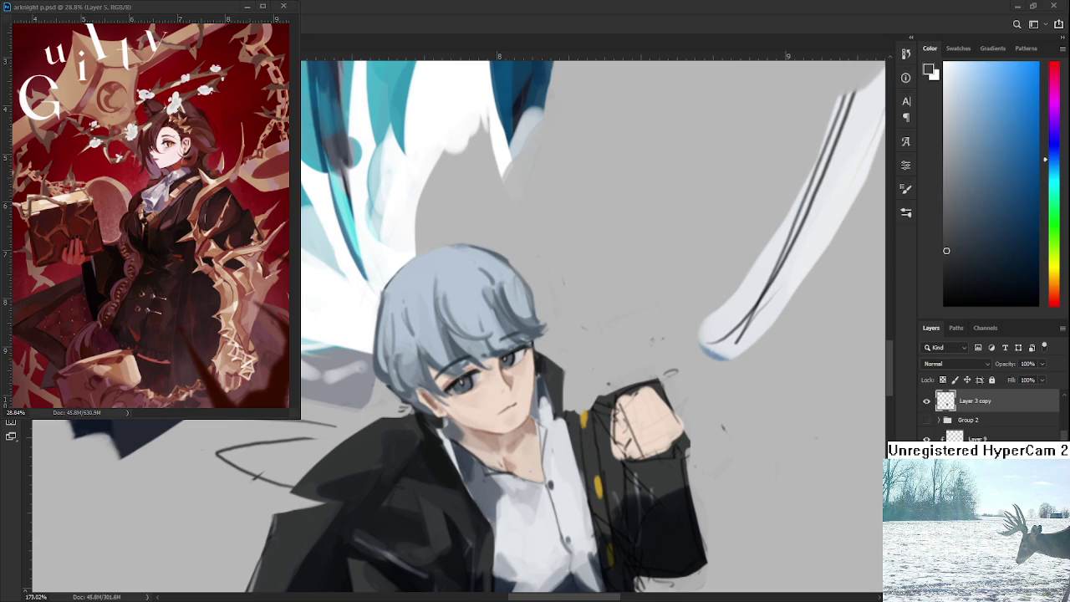
scroll(487, 402, "down", 2)
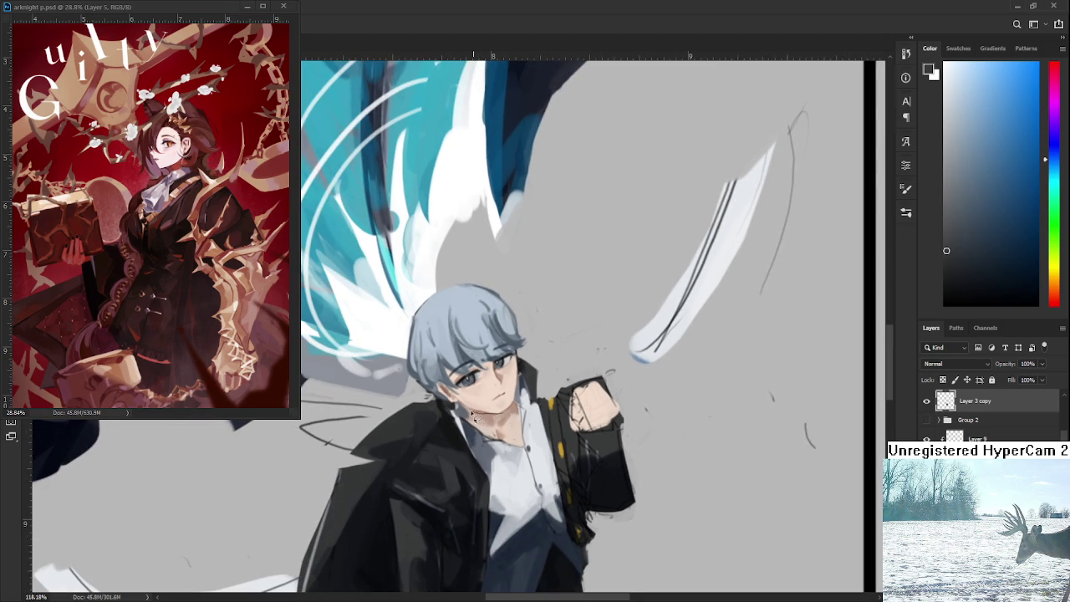
Step: Lasso the boy's head and scale it up, nudging it into place
left_click_drag(458, 409, 527, 354)
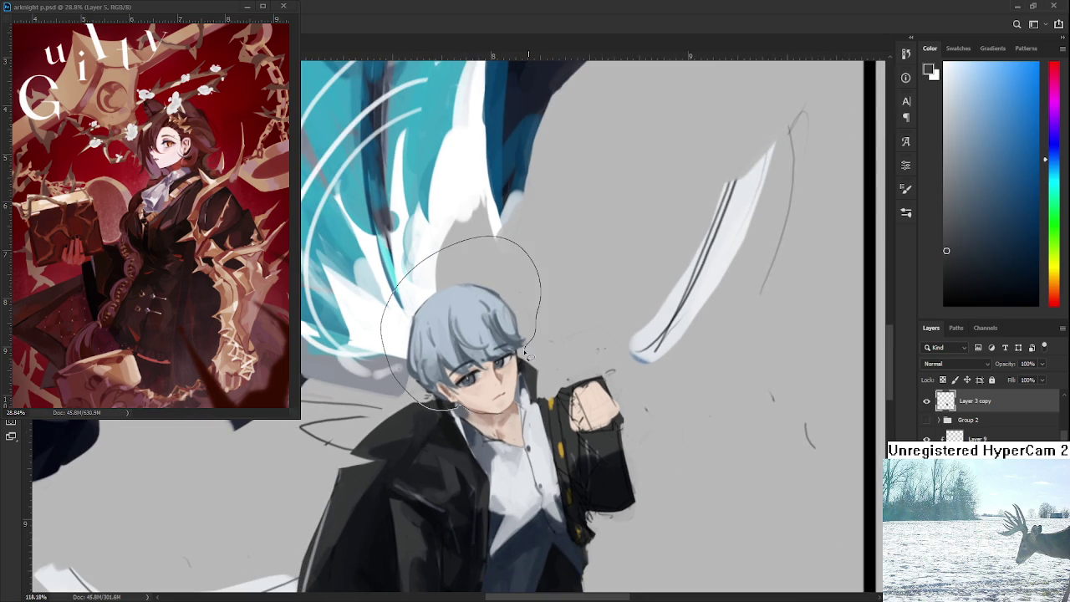
left_click_drag(526, 354, 507, 413)
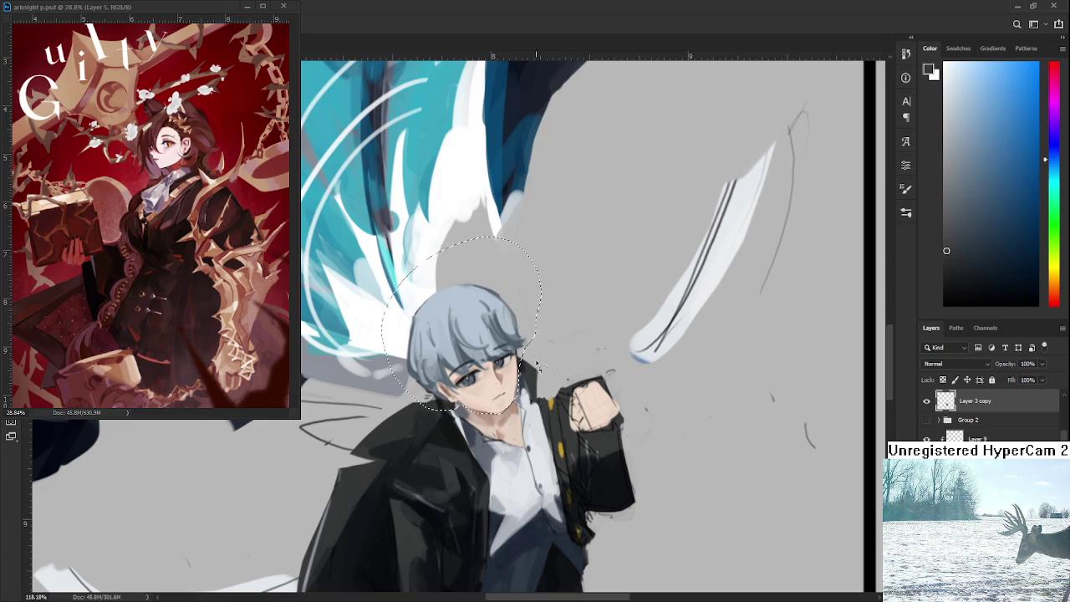
key("ctrl+t")
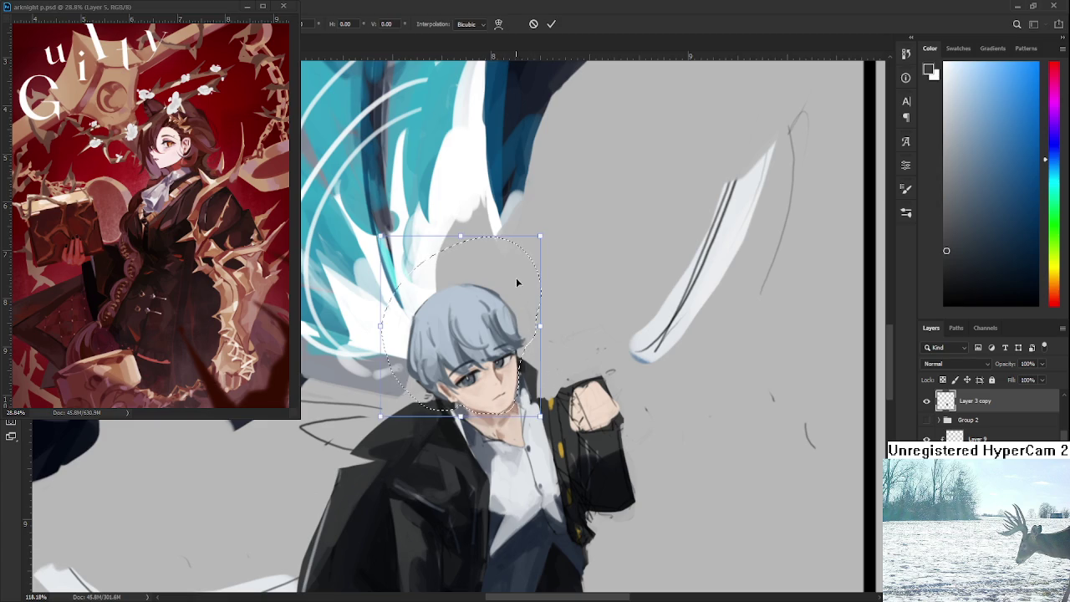
left_click_drag(528, 244, 527, 236)
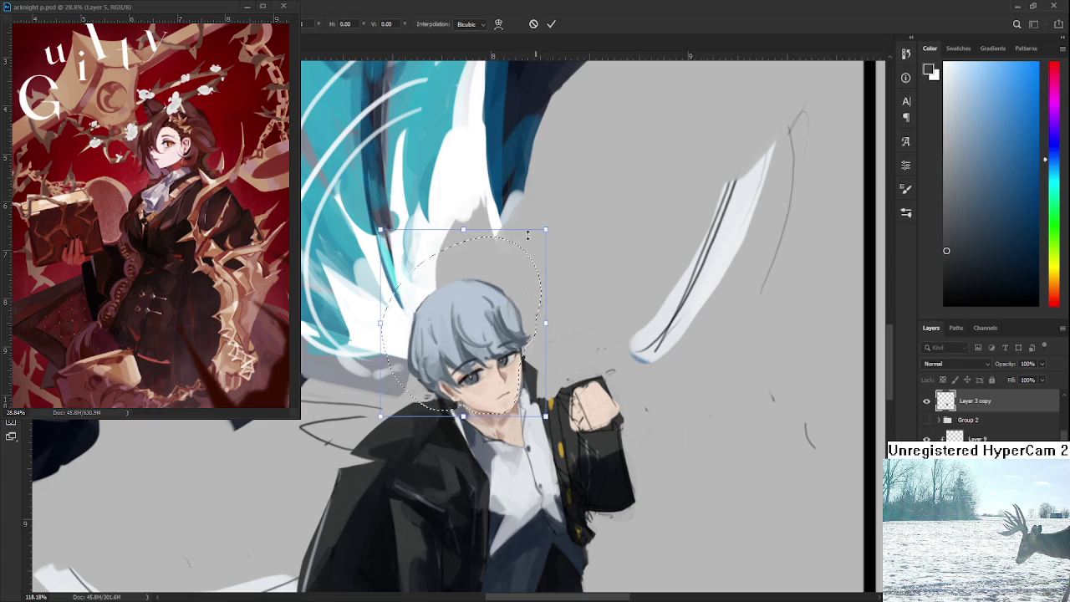
left_click_drag(495, 322, 489, 343)
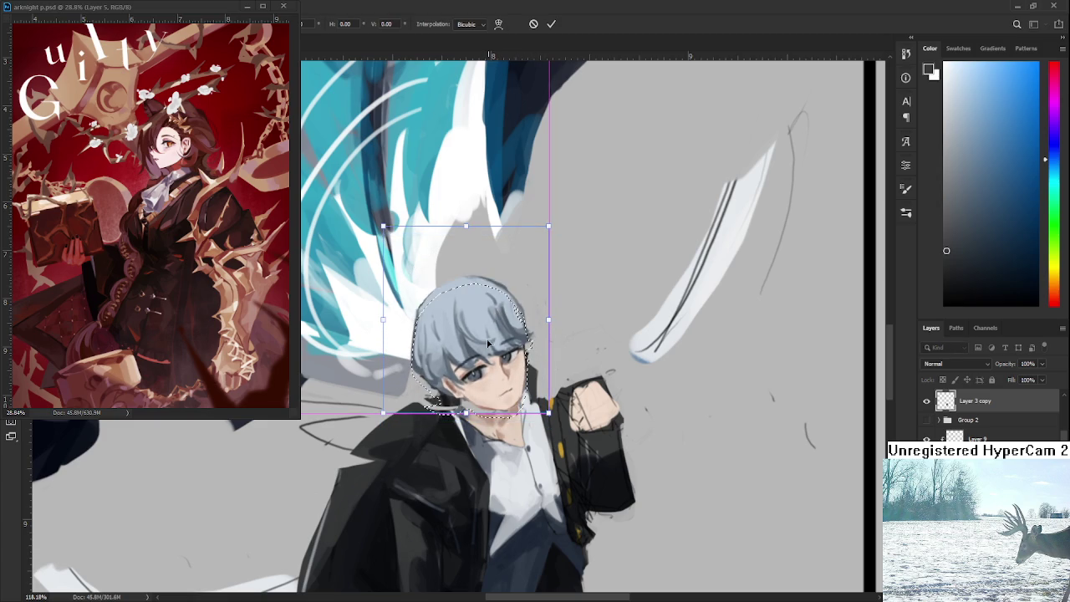
left_click_drag(549, 228, 545, 219)
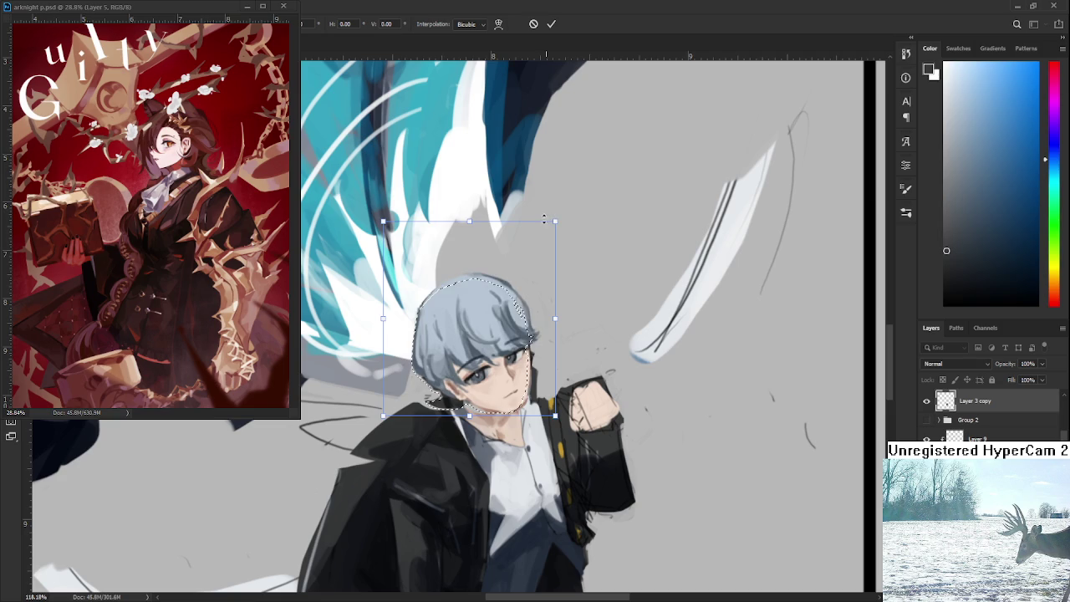
left_click_drag(498, 322, 491, 327)
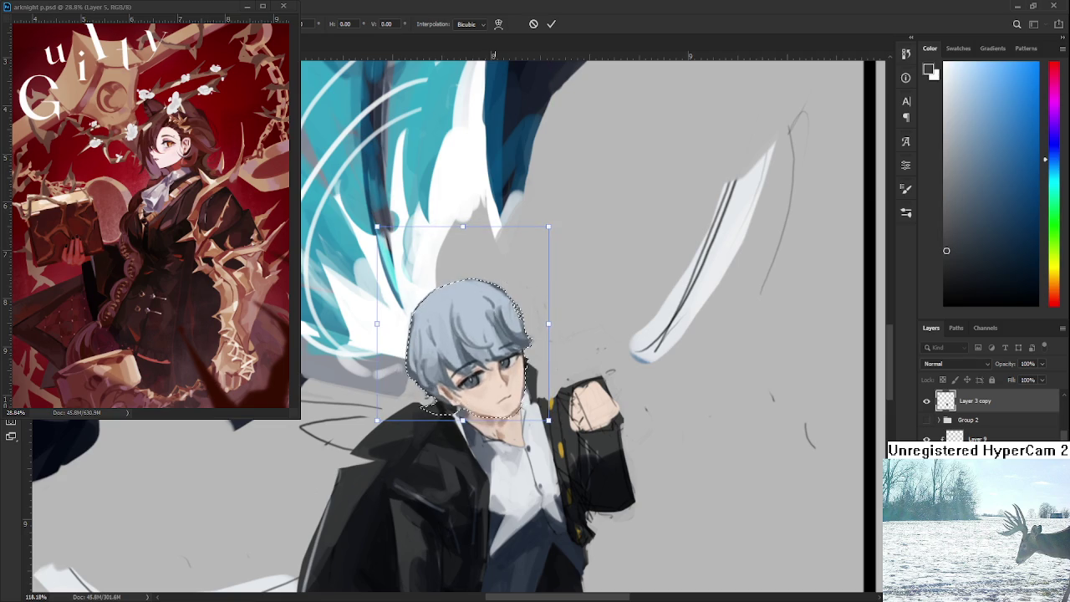
Step: Fine-tune the head's size and nudge it a few pixels down
scroll(475, 323, "down", 3)
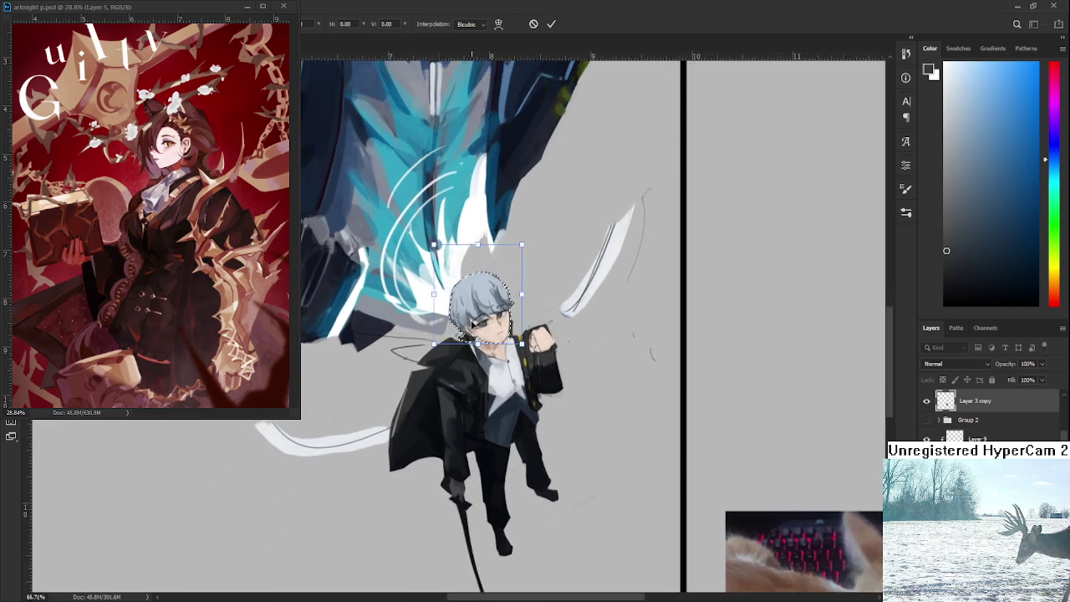
scroll(474, 324, "up", 3)
scroll(493, 333, "up", 1)
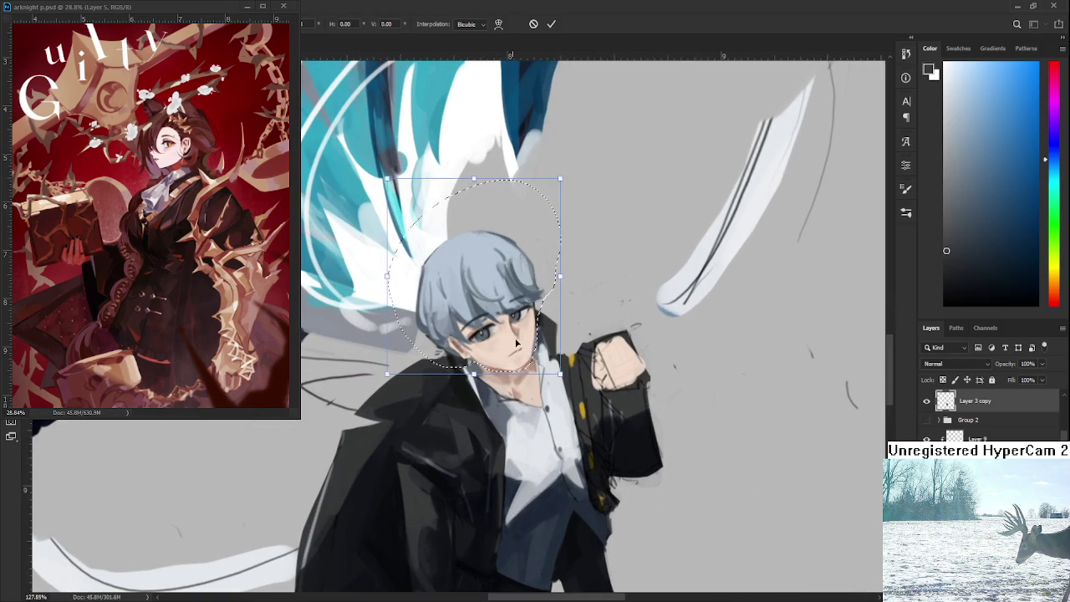
scroll(517, 343, "down", 4)
scroll(529, 324, "up", 2)
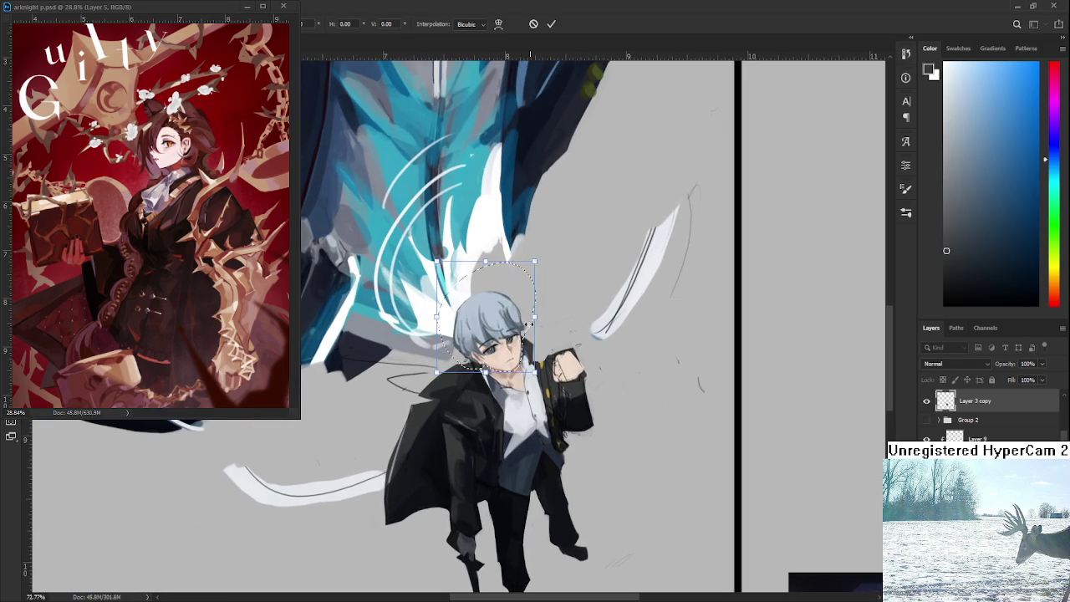
left_click_drag(535, 371, 540, 354)
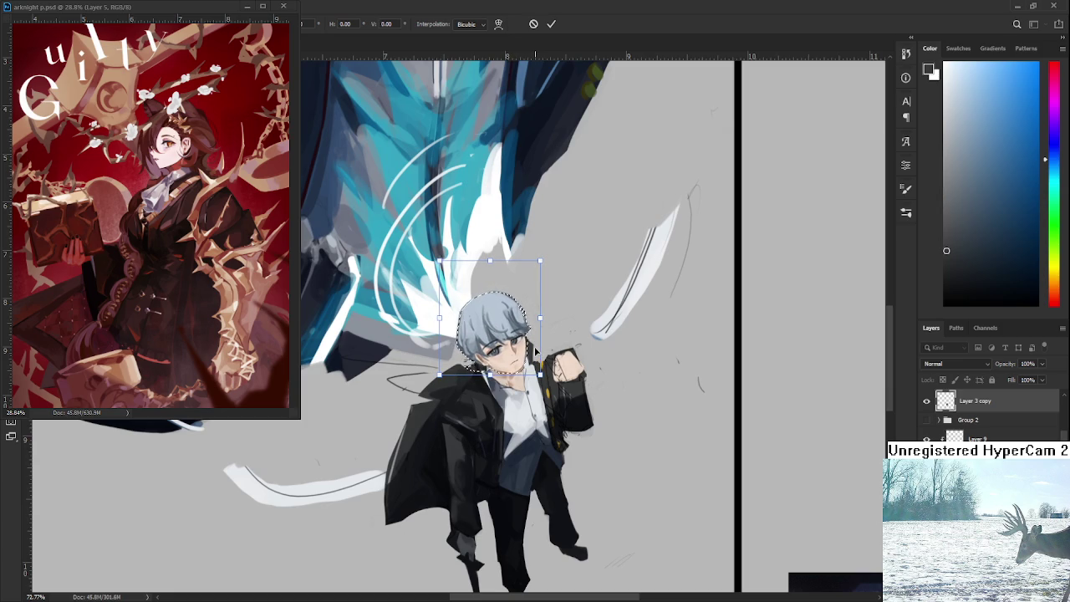
scroll(528, 359, "up", 4)
scroll(527, 362, "up", 4)
scroll(525, 364, "up", 4)
key("Down")
key("Down")
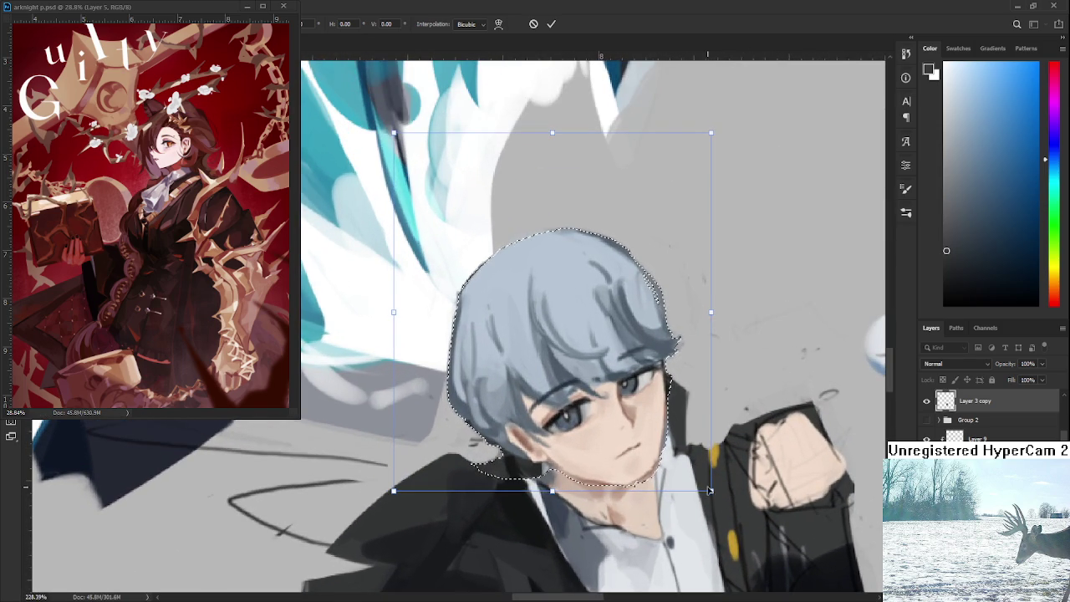
left_click_drag(709, 491, 708, 489)
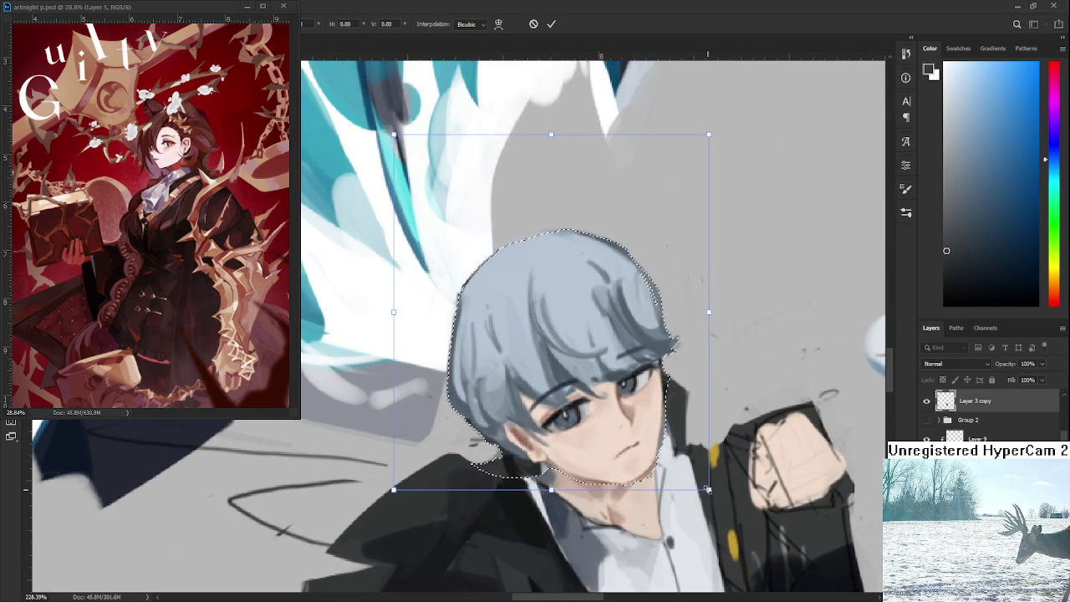
Step: Commit the head transform and zoom around to review the new placement
scroll(652, 460, "down", 3)
scroll(619, 439, "down", 3)
scroll(594, 424, "down", 3)
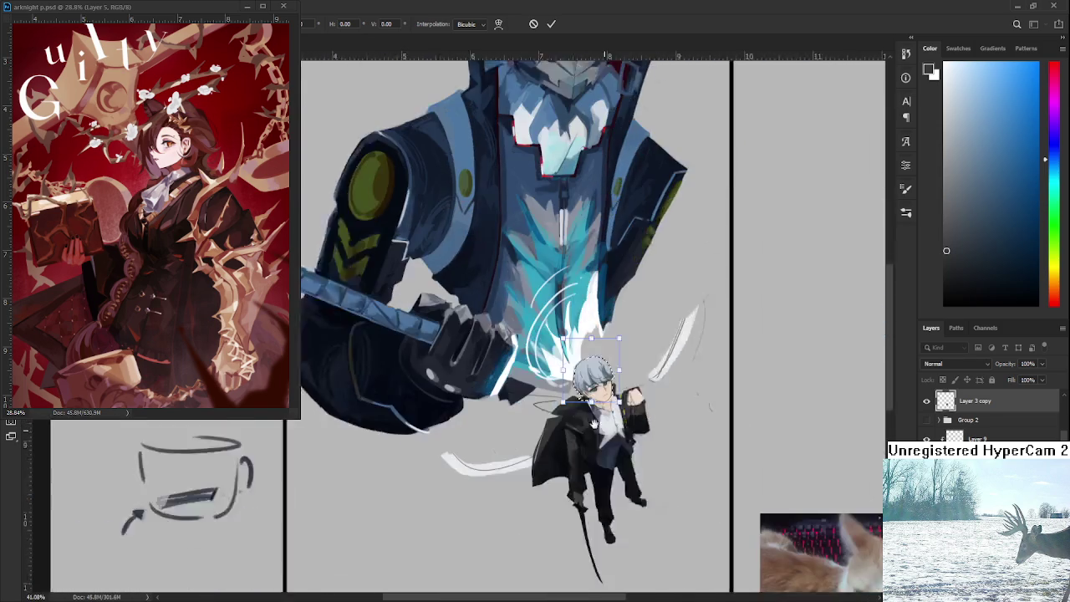
scroll(592, 423, "up", 1)
key("Return")
scroll(578, 400, "down", 2)
scroll(578, 400, "up", 2)
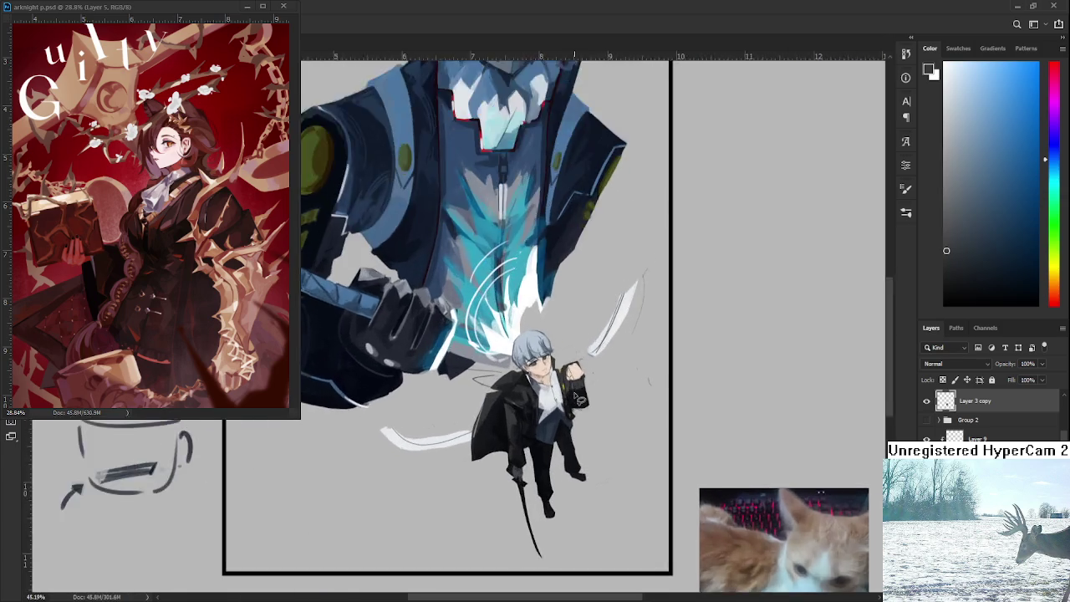
scroll(578, 399, "up", 2)
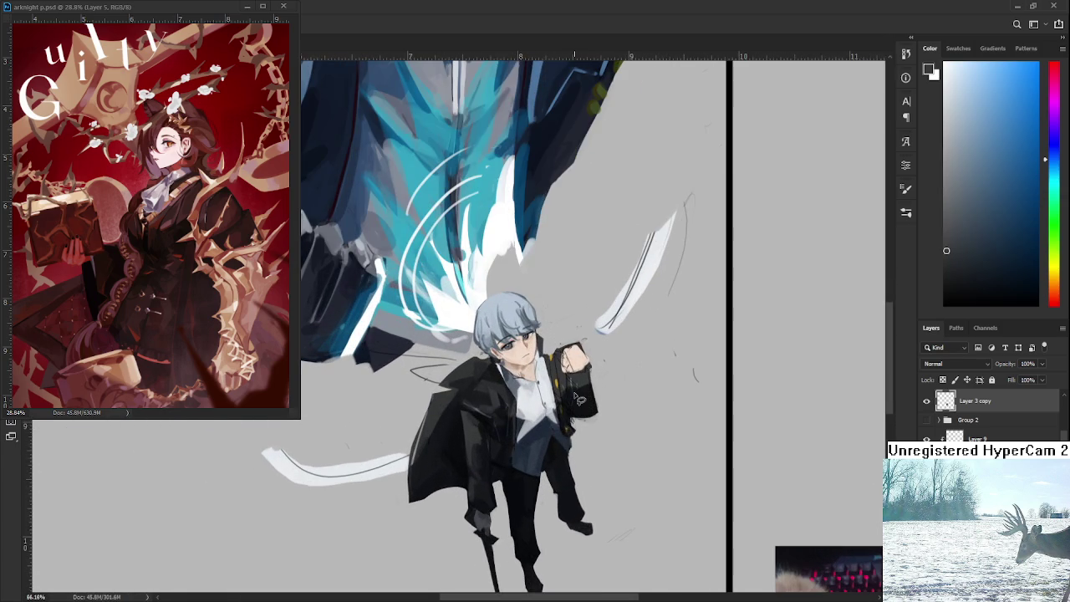
scroll(579, 400, "down", 2)
scroll(578, 393, "down", 1)
scroll(576, 380, "down", 1)
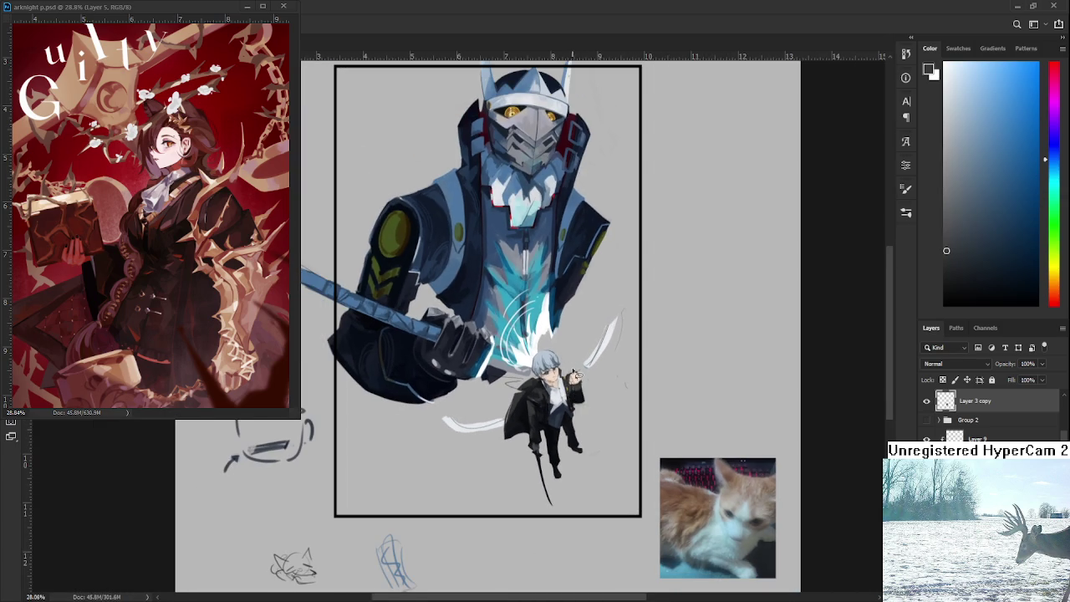
scroll(575, 376, "up", 2)
scroll(565, 380, "up", 2)
scroll(554, 383, "up", 1)
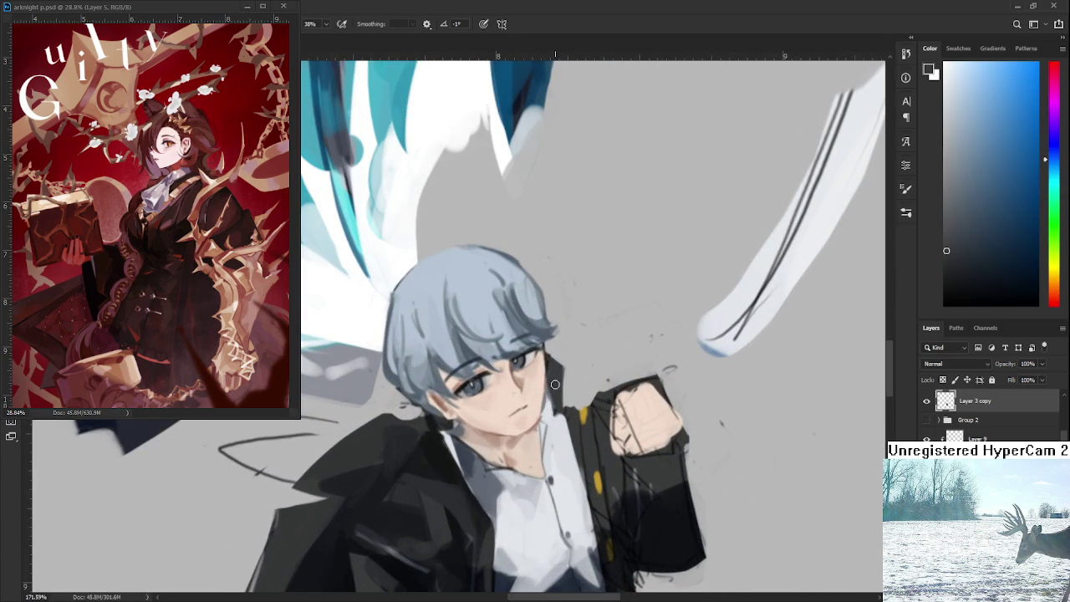
Step: Sample light, dark and skin tones from the boy's face
left_click(542, 407, "alt")
left_click(552, 388, "alt")
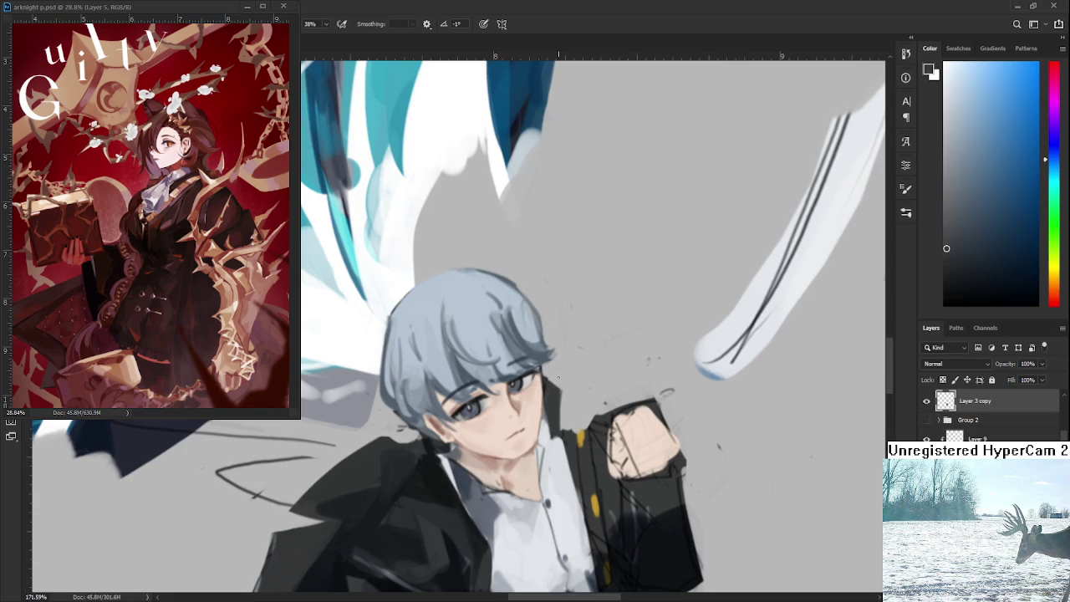
scroll(559, 378, "down", 5)
scroll(562, 377, "down", 3)
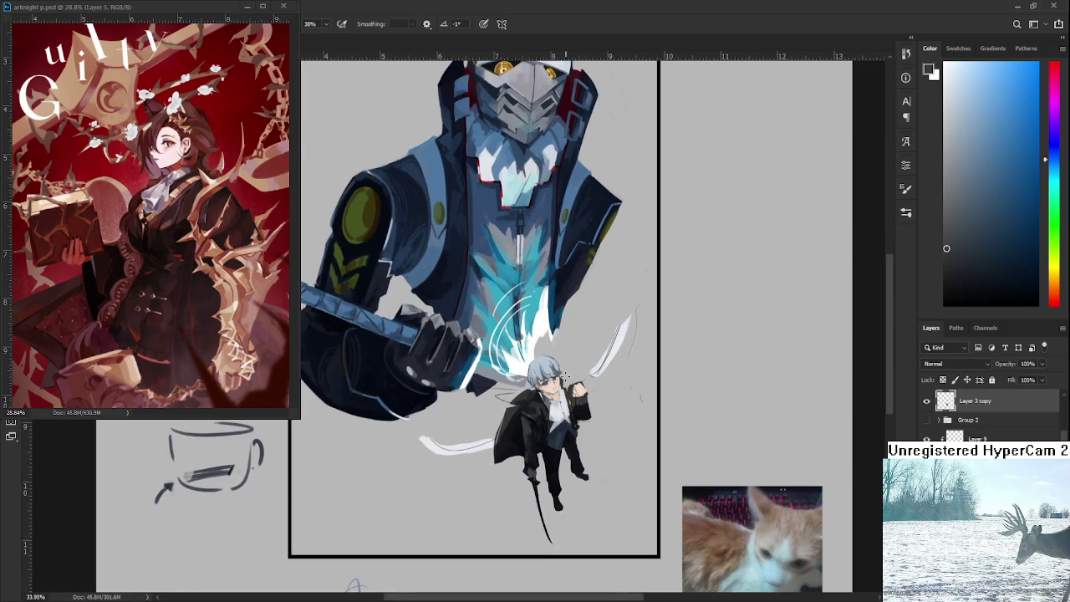
scroll(566, 377, "up", 3)
scroll(552, 372, "up", 3)
scroll(536, 367, "up", 3)
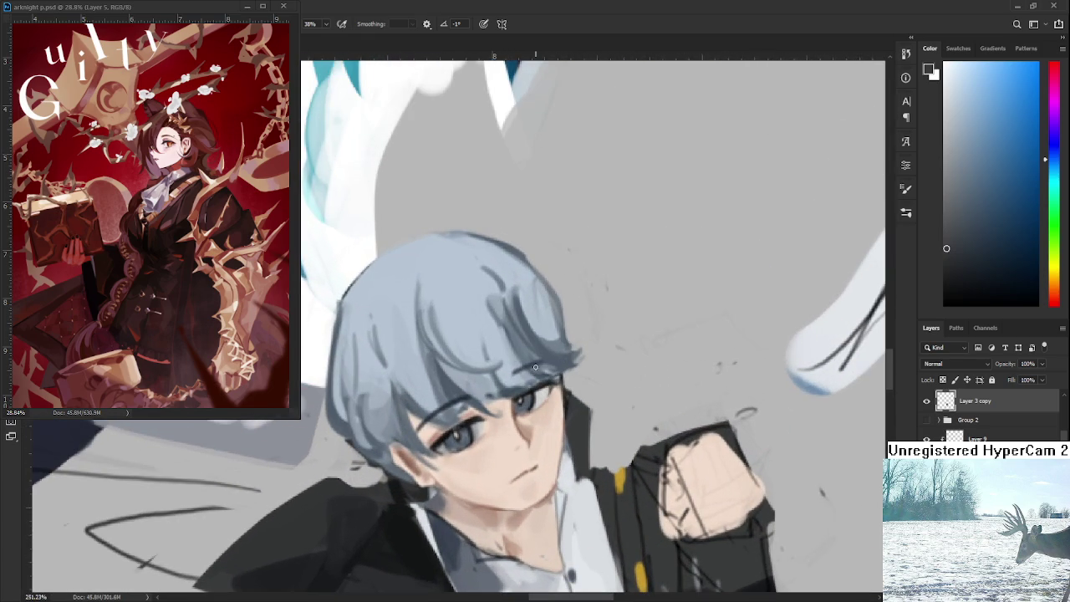
left_click_drag(536, 367, 506, 409)
left_click(545, 432, "alt")
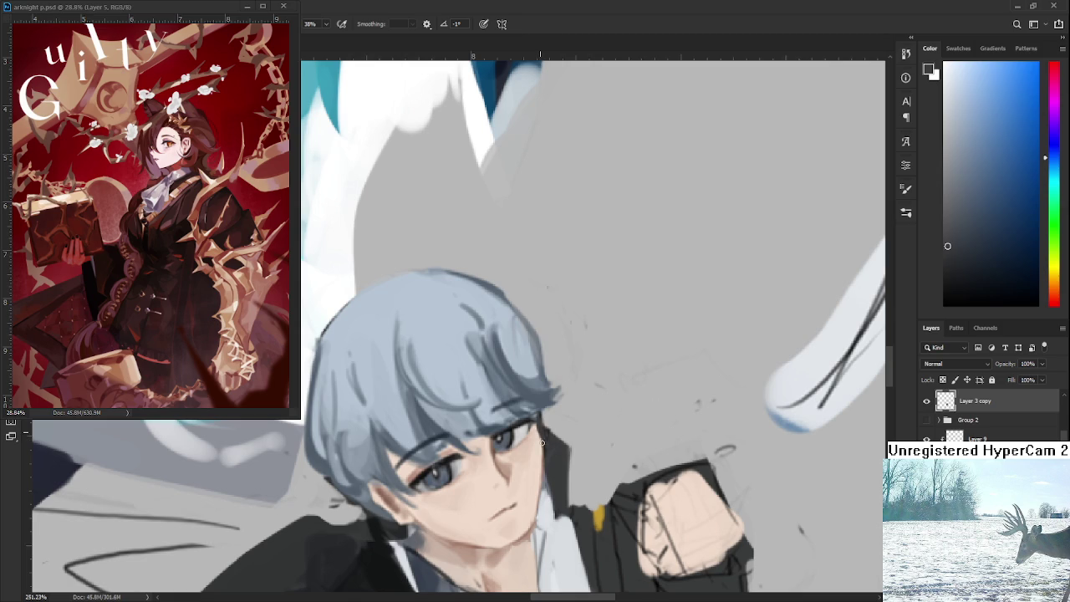
left_click(535, 434, "alt")
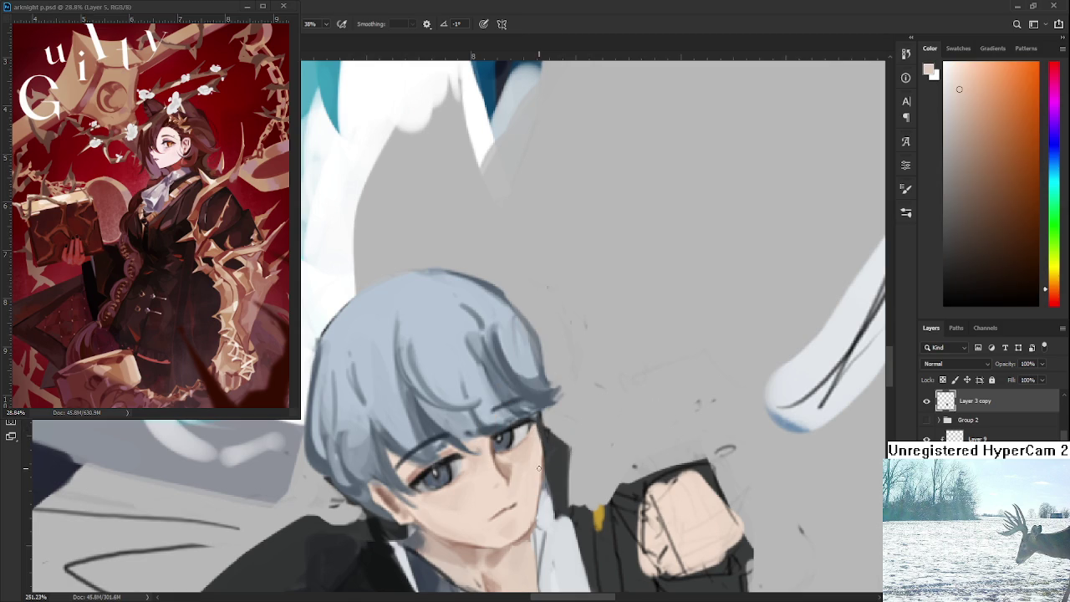
Step: Sample blue-grey tones from the boy's hair
scroll(535, 368, "down", 2)
scroll(535, 368, "down", 3)
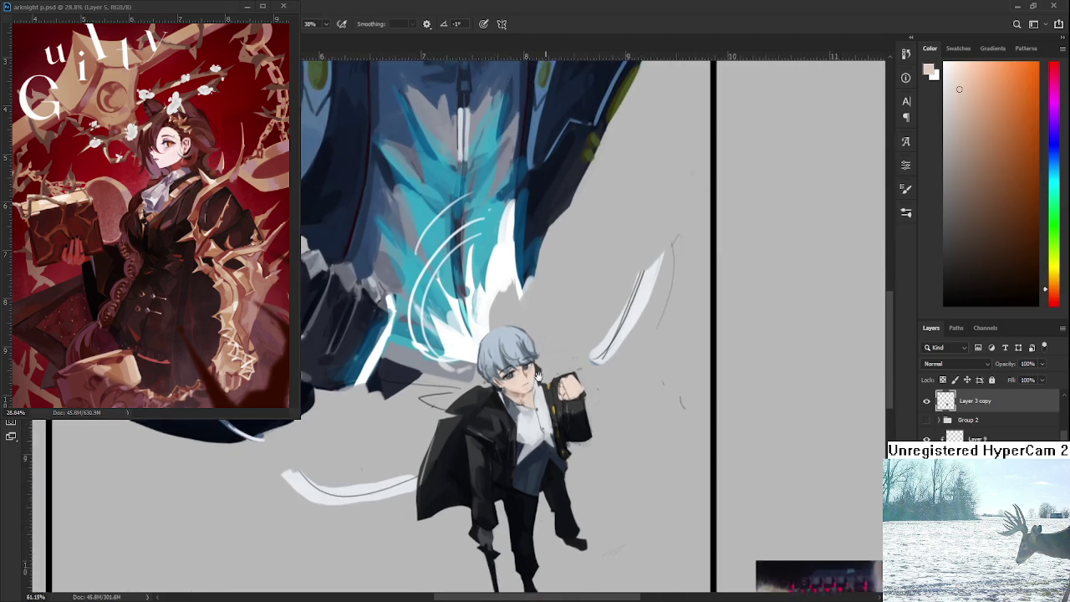
scroll(502, 360, "up", 2)
scroll(501, 360, "up", 2)
left_click(464, 407, "alt")
left_click_drag(464, 407, 455, 389)
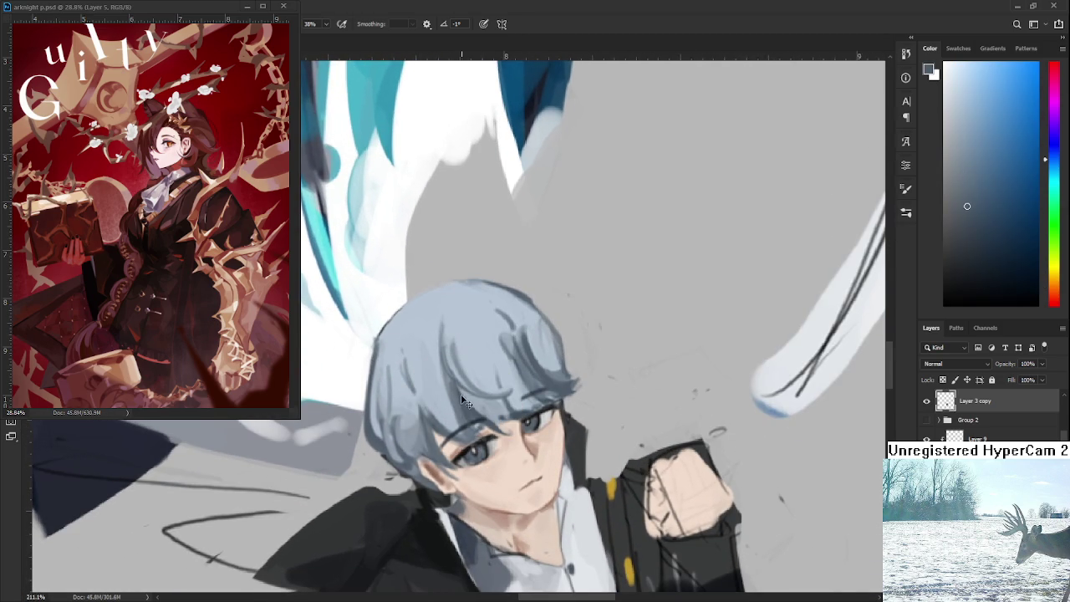
left_click(461, 401, "alt")
Step: Erase the dark sleeve edge left of the raised fist
scroll(474, 425, "down", 5)
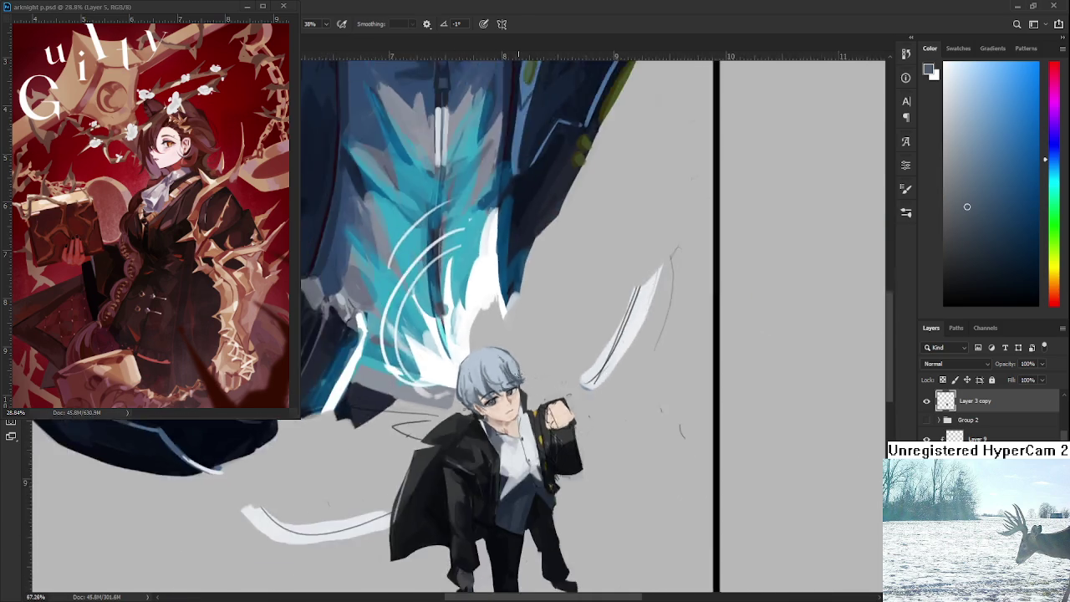
scroll(473, 425, "down", 5)
scroll(517, 371, "down", 1)
scroll(527, 374, "up", 3)
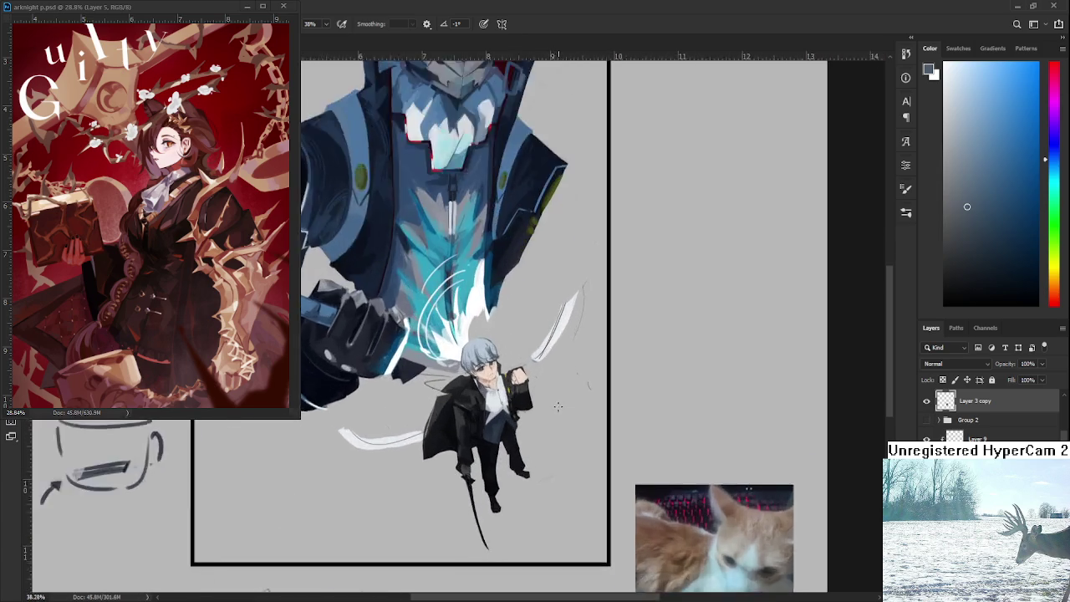
scroll(544, 376, "up", 3)
scroll(555, 379, "up", 1)
key("e")
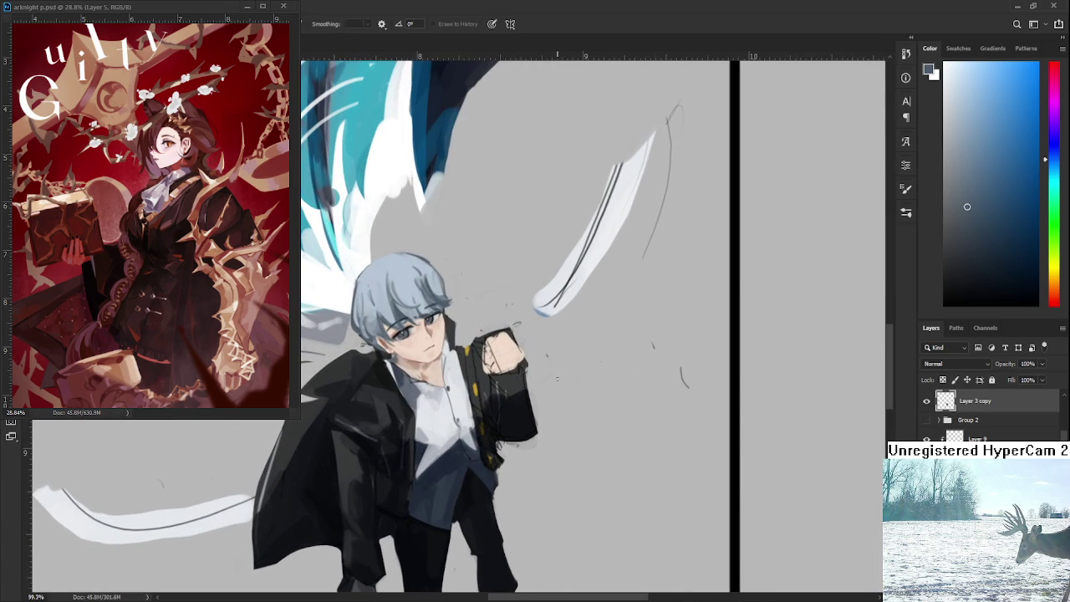
left_click_drag(475, 315, 526, 350)
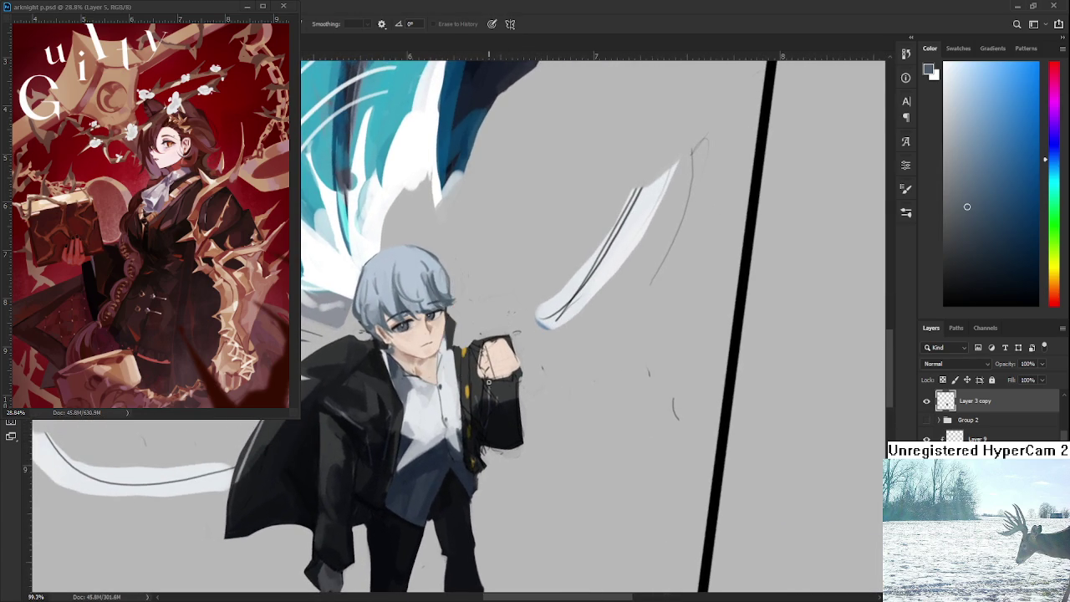
mouse_move(477, 376)
left_mouse_down()
mouse_move(480, 332)
mouse_move(530, 351)
left_mouse_up()
Step: Paint dark jacket strokes down the coat front and along the fist's edge
key("b")
left_click_drag(445, 320, 372, 376)
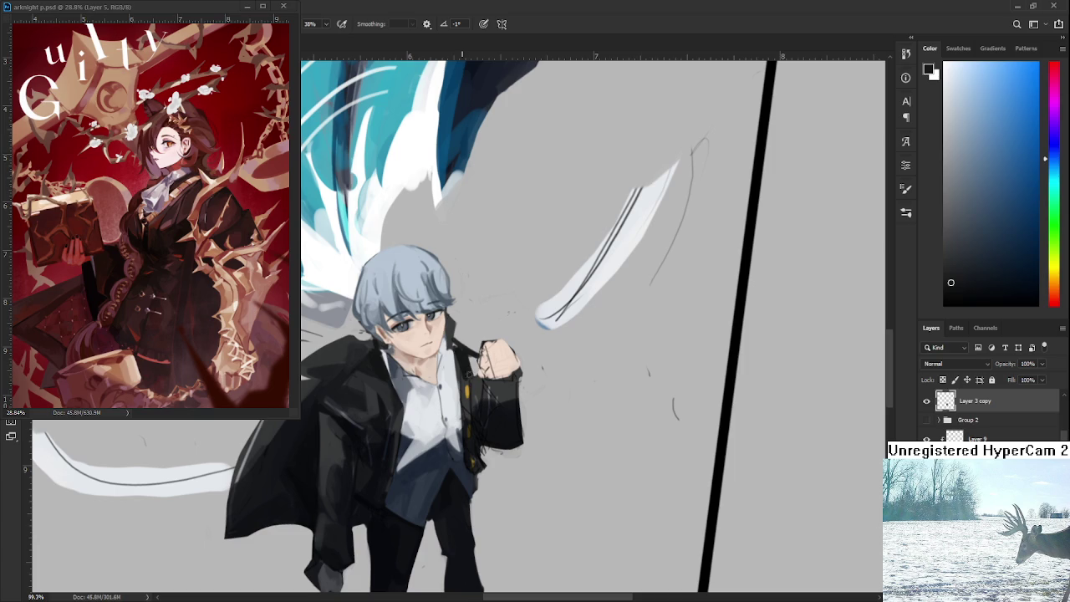
mouse_move(474, 378)
left_mouse_down()
mouse_move(479, 413)
mouse_move(465, 378)
mouse_move(473, 390)
left_mouse_up()
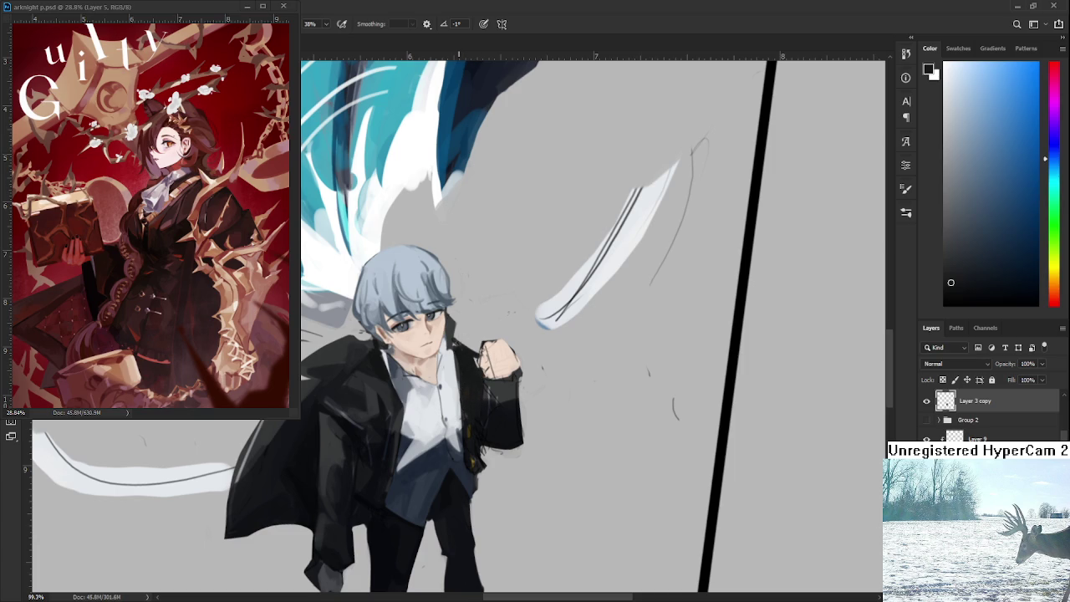
left_click_drag(472, 351, 478, 373)
scroll(586, 326, "down", 5, "alt")
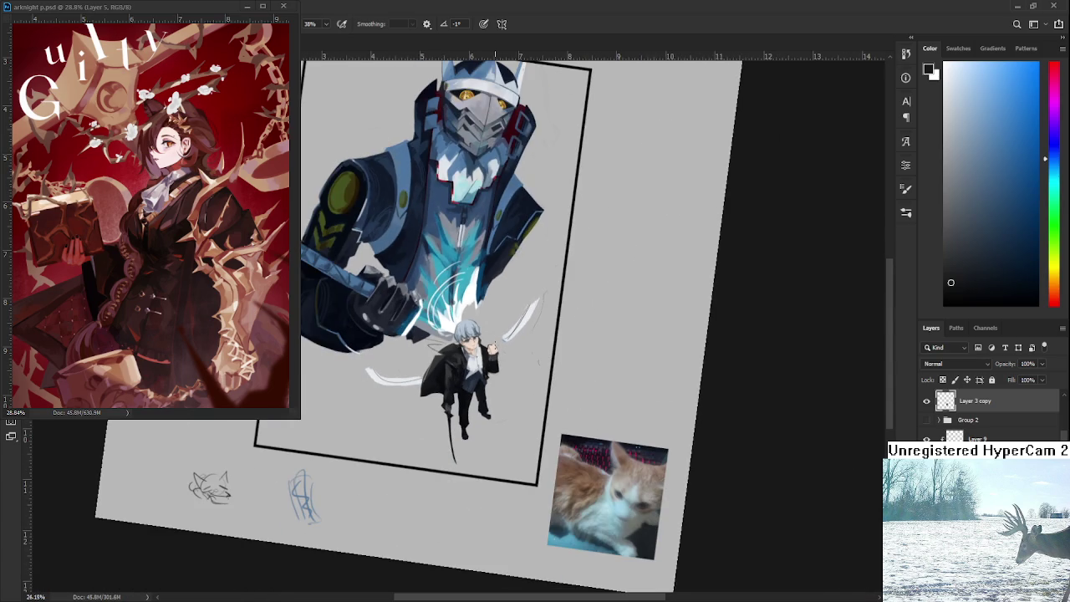
Step: Sample jacket tones, erase the sleeve's right edge and darken its lower corner
scroll(489, 347, "up", 5, "alt")
scroll(489, 347, "up", 1, "alt")
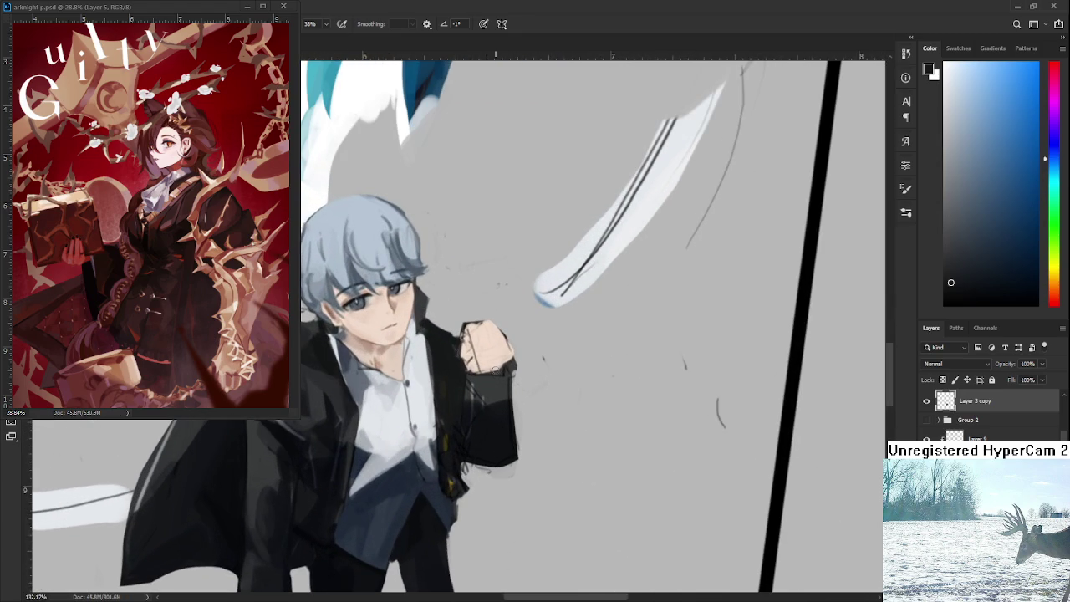
left_click(460, 383, "alt")
left_click(480, 414, "alt")
key("e")
left_click_drag(523, 372, 523, 457)
key("b")
left_click_drag(508, 457, 498, 468)
Step: Paint the sleeve darker and longer, trimming its right edge clean
key("e")
left_click_drag(520, 383, 525, 468)
key("b")
left_click_drag(510, 372, 524, 458)
left_click_drag(516, 393, 502, 480)
key("e")
left_click_drag(523, 435, 502, 484)
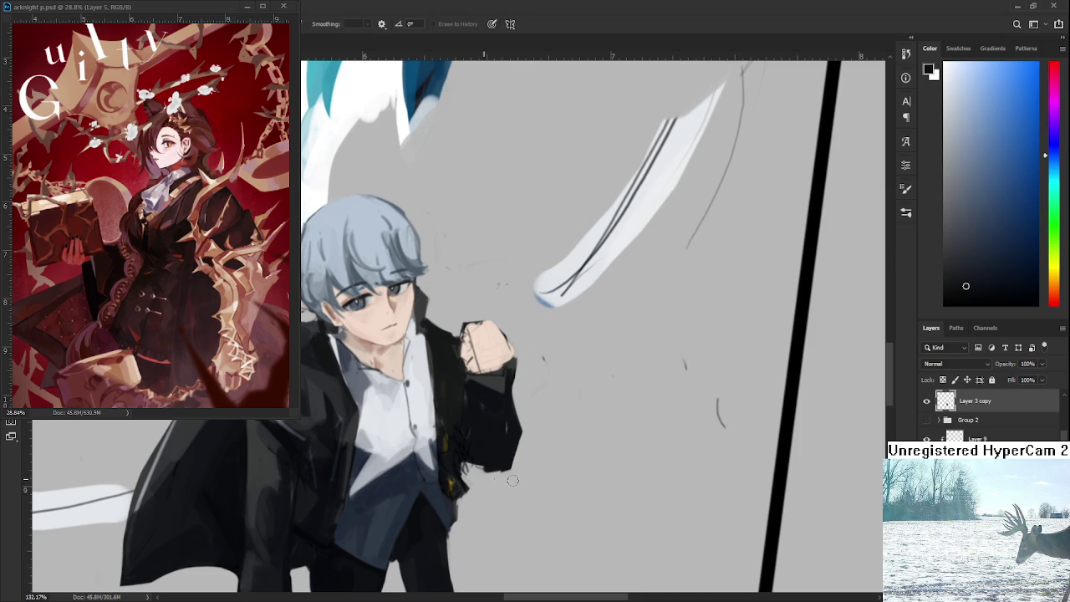
key("b")
Step: Darken the coat's right edge near the hip with sampled dark blue tones
key("r")
left_click_drag(517, 478, 535, 476)
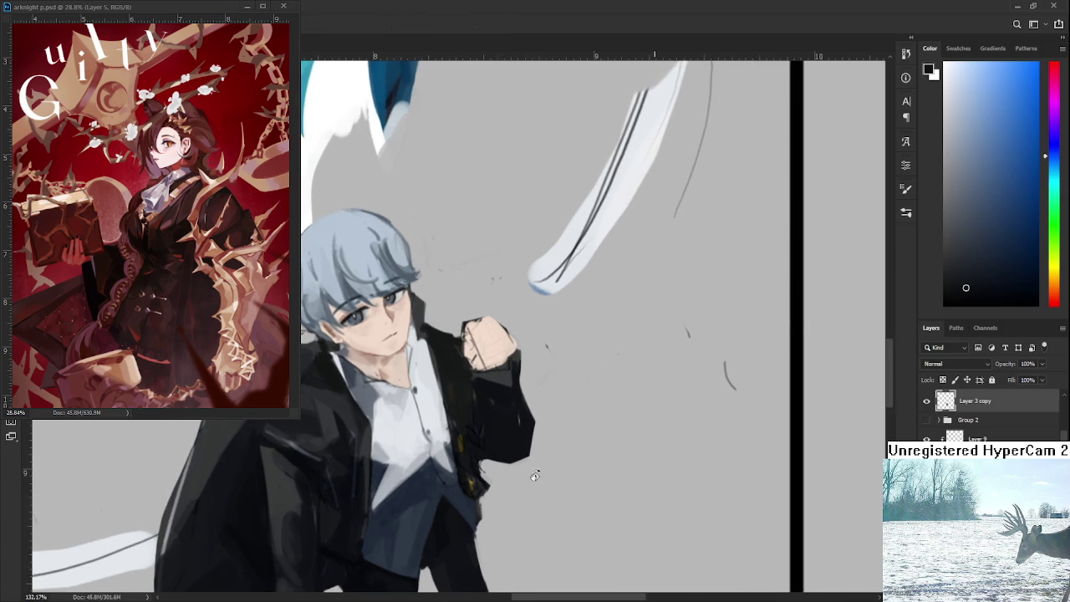
left_click(468, 408, "alt")
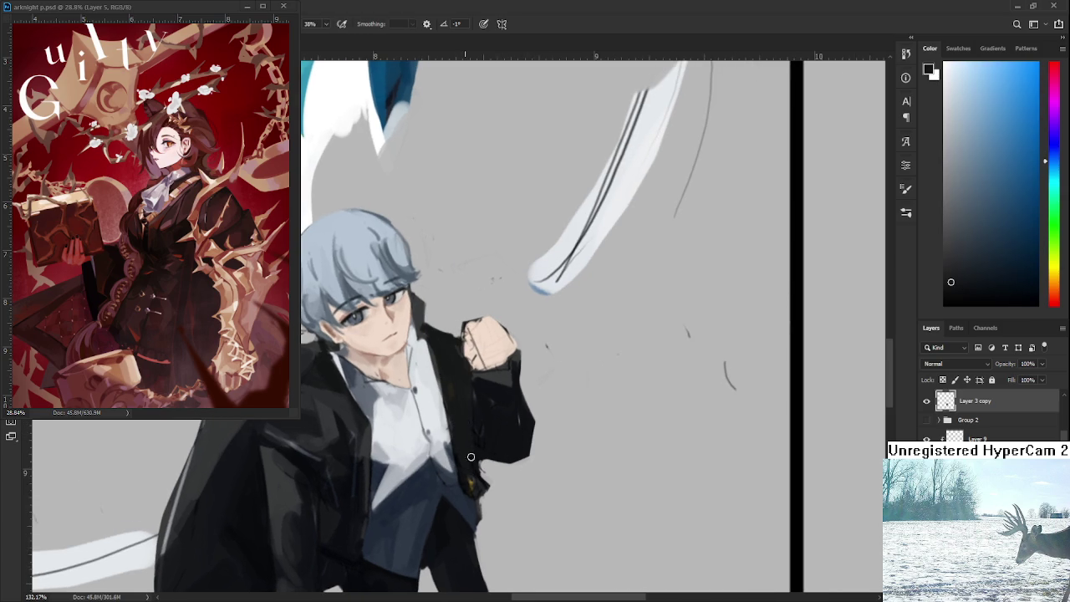
left_click(481, 444, "alt")
scroll(468, 434, "down", 2)
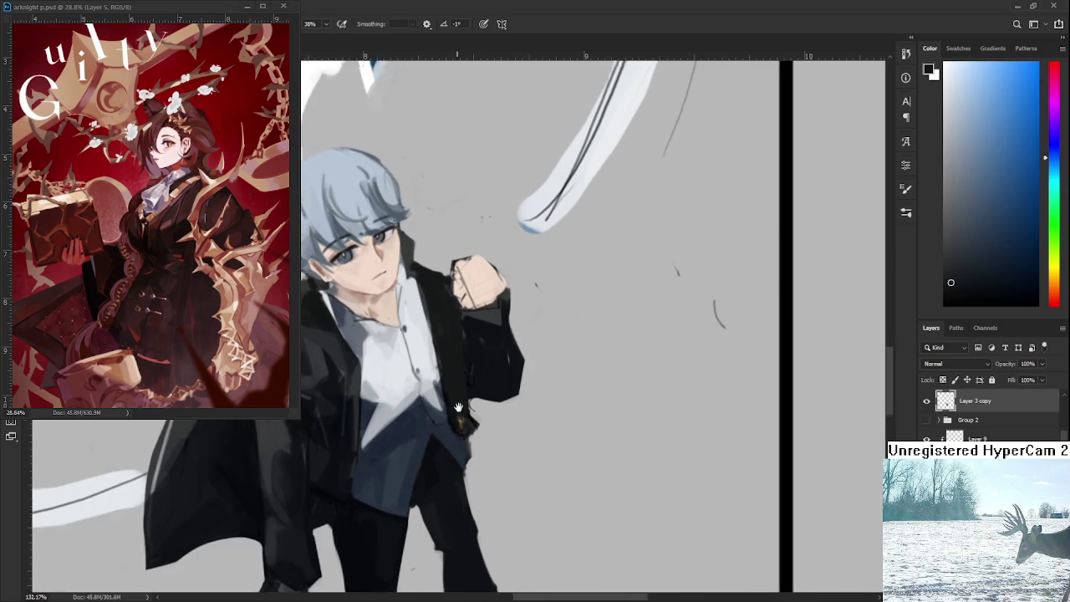
mouse_move(449, 379)
left_mouse_down()
mouse_move(456, 431)
mouse_move(473, 393)
mouse_move(459, 423)
left_mouse_up()
Step: Erase back the coat's right edge near the hip and tilt the view to review
key("e")
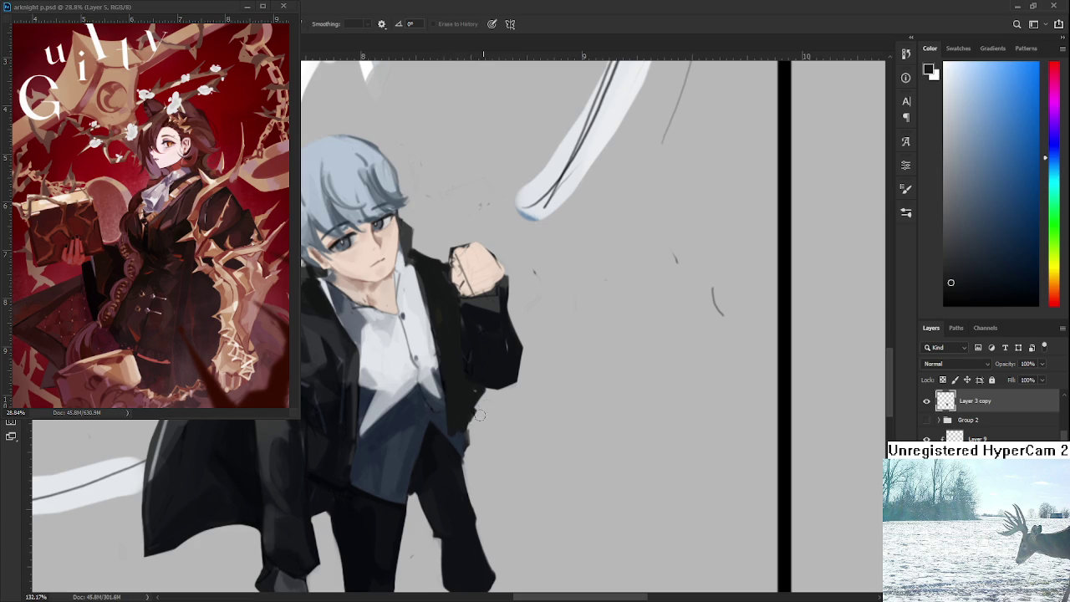
key("b")
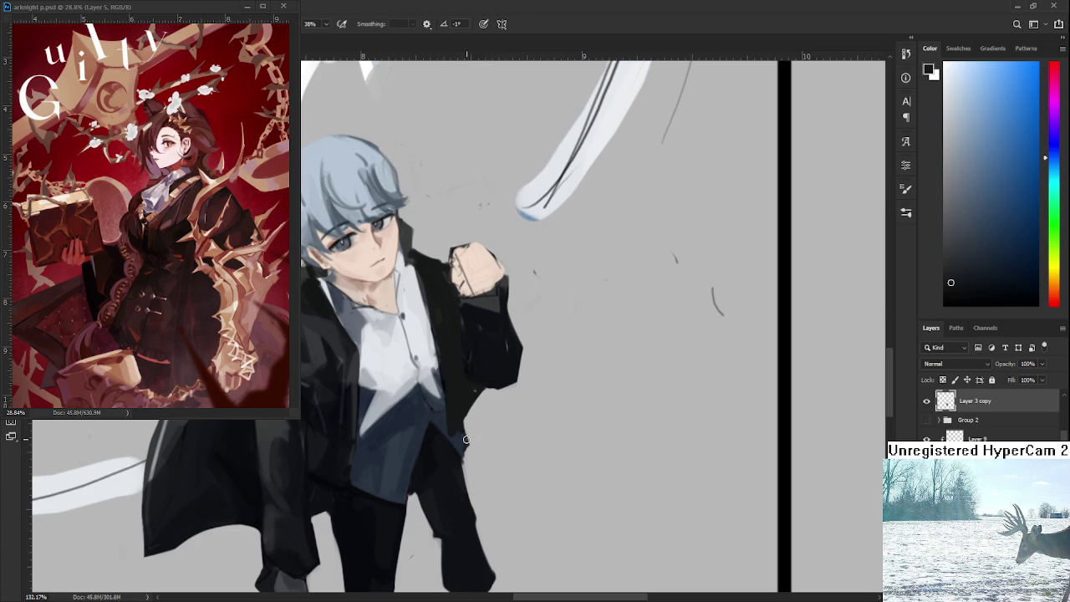
left_click(468, 437, "alt")
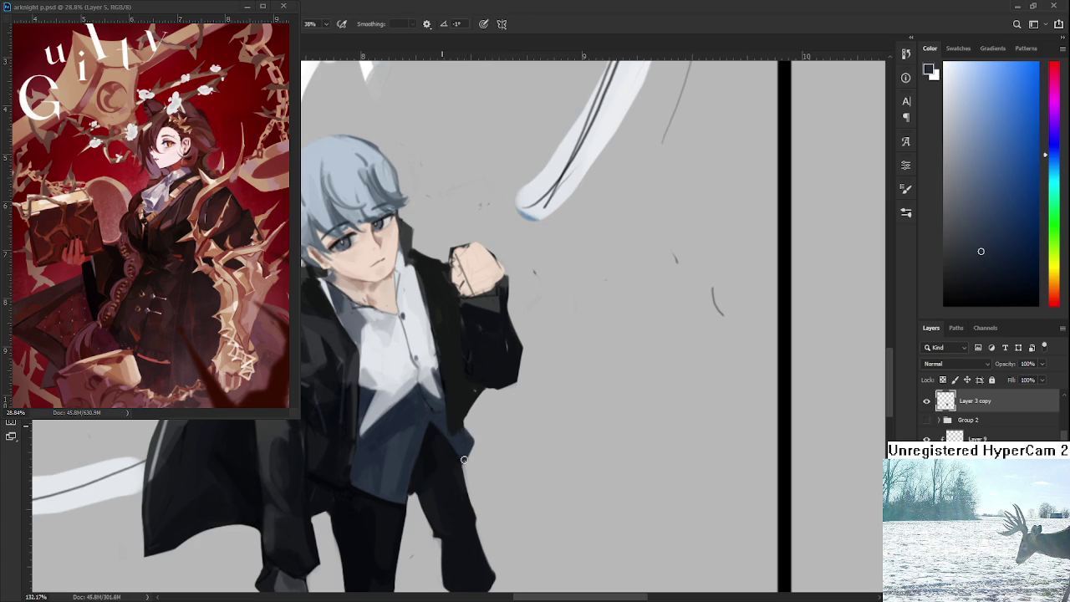
key("e")
mouse_move(464, 459)
left_mouse_down()
mouse_move(481, 439)
mouse_move(502, 488)
left_mouse_up()
scroll(513, 526, "down", 5)
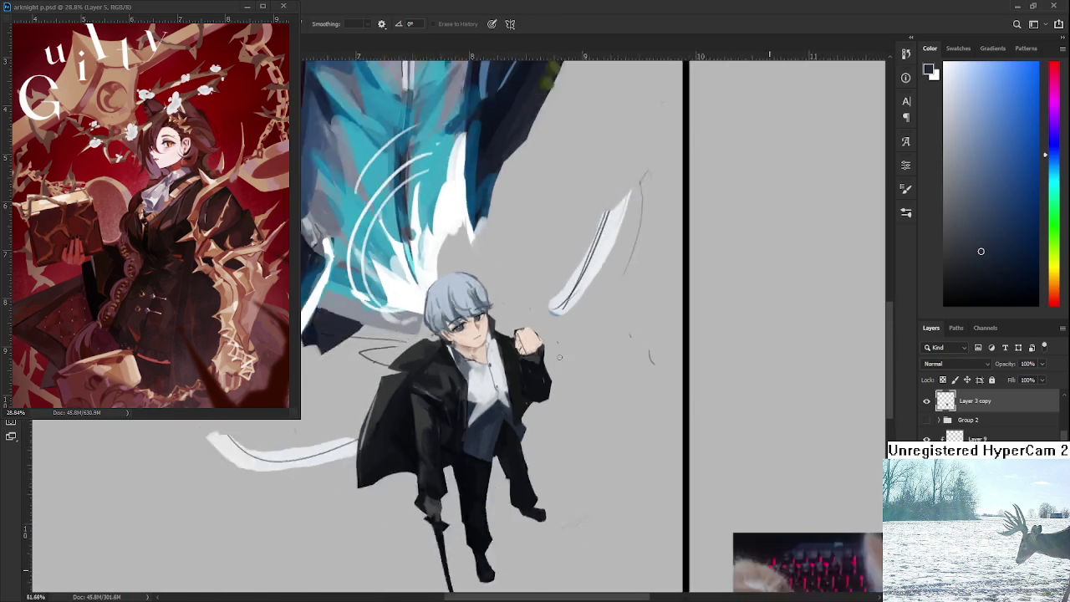
scroll(513, 525, "down", 5)
key("r")
mouse_move(586, 501)
left_mouse_down()
mouse_move(514, 525)
mouse_move(588, 481)
left_mouse_up()
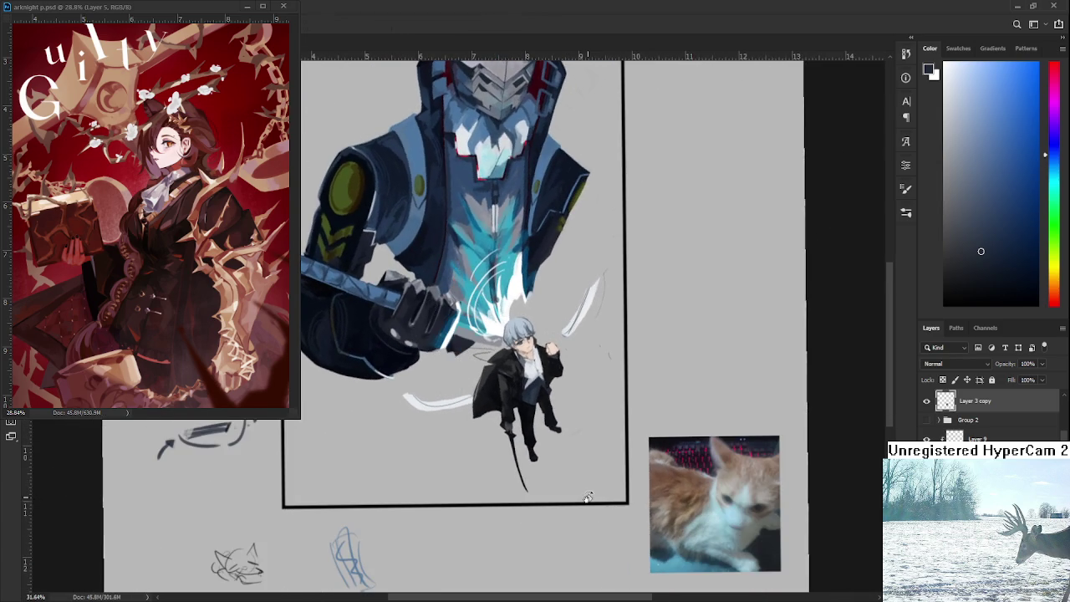
scroll(548, 387, "down", 2)
scroll(546, 383, "up", 3)
scroll(546, 383, "up", 3)
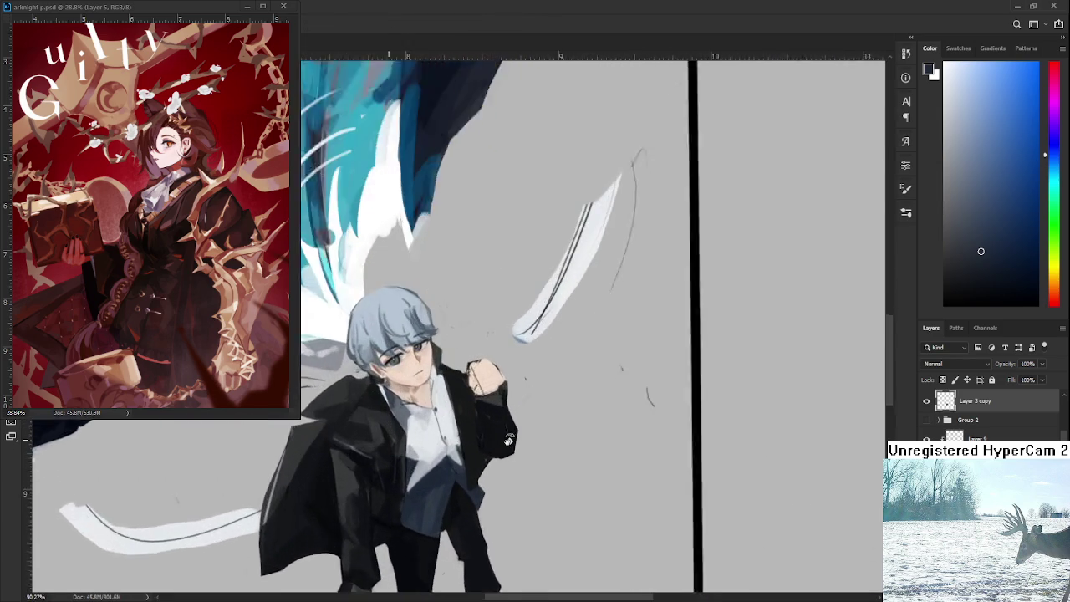
scroll(539, 386, "up", 2)
scroll(530, 392, "up", 1)
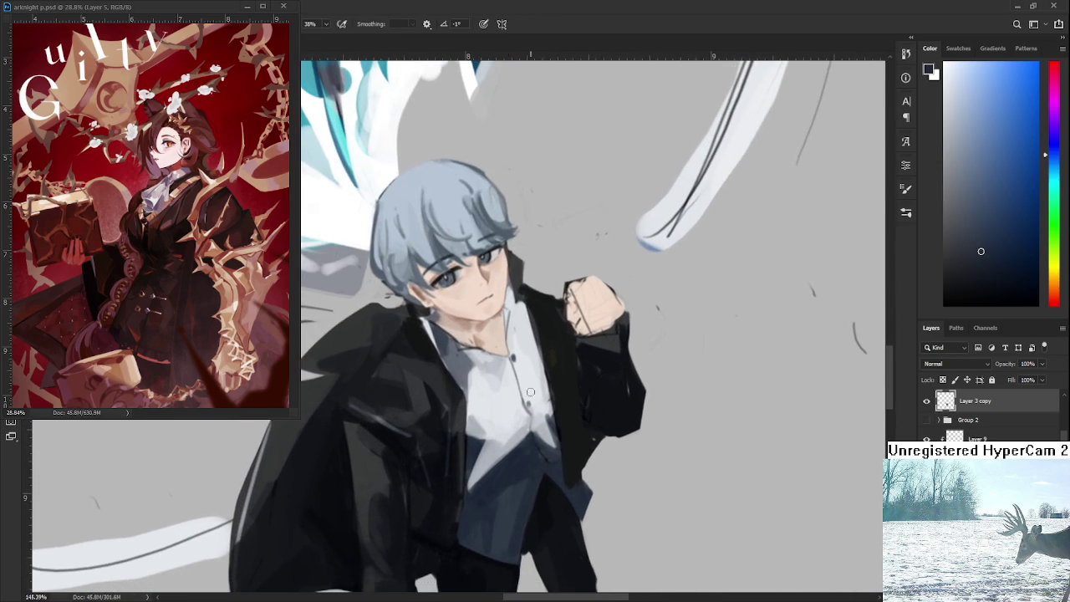
left_click(459, 420, "alt")
left_click(569, 381, "alt")
left_click(569, 378, "alt")
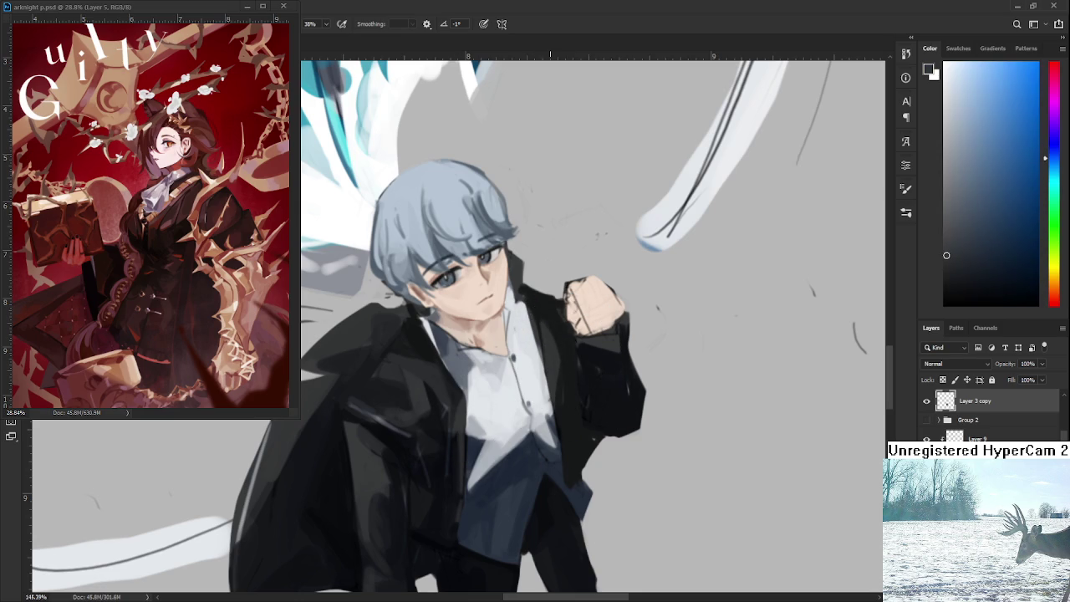
left_click(542, 299, "alt")
left_click(544, 302, "alt")
left_click_drag(525, 286, 528, 315)
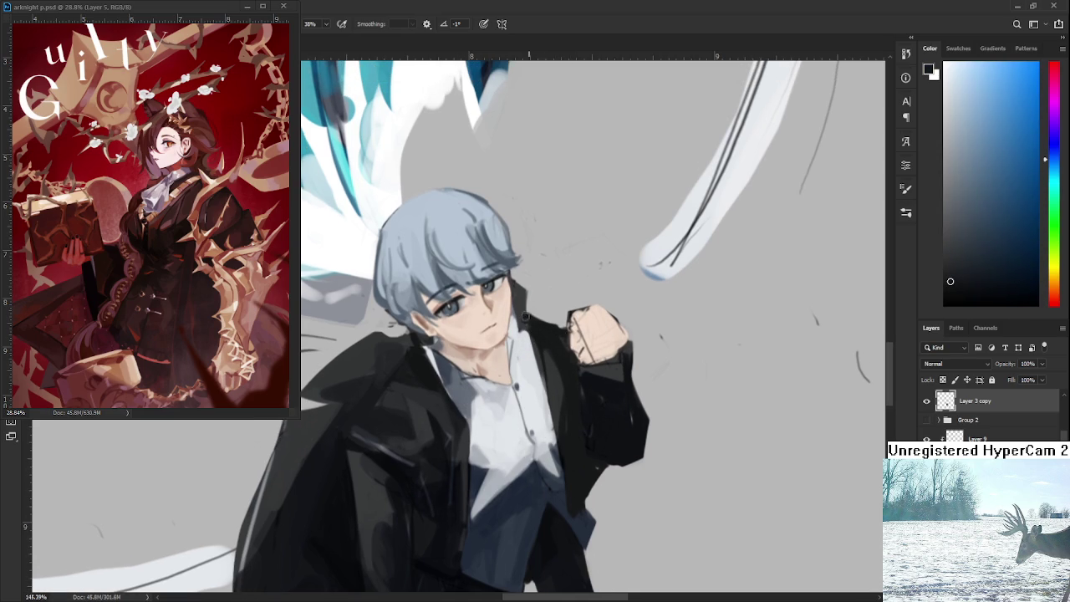
key("e")
key("b")
key("e")
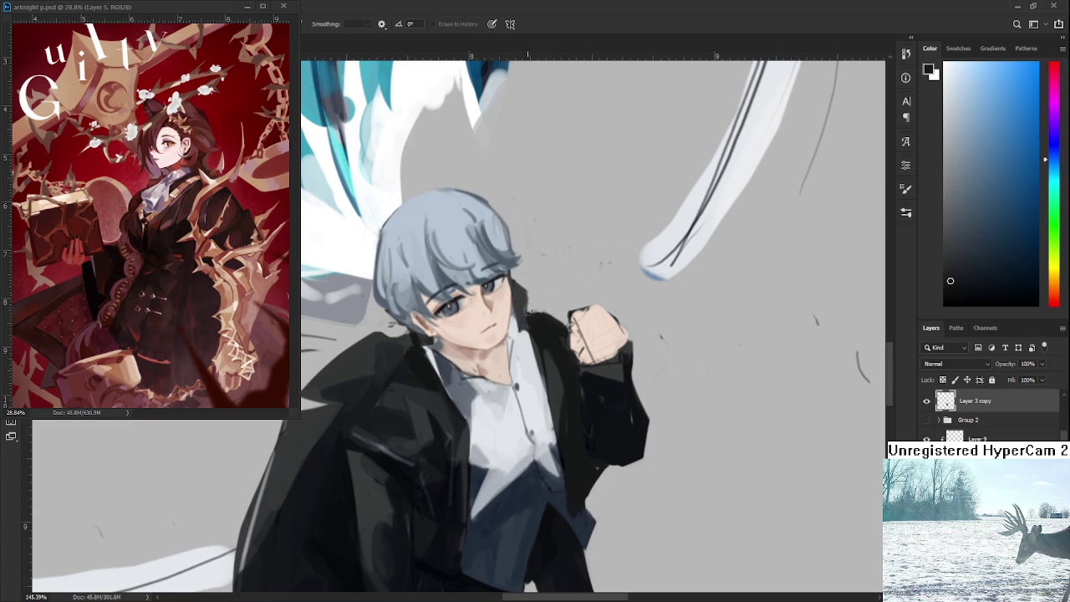
left_click_drag(547, 311, 586, 276)
left_click_drag(519, 324, 496, 374)
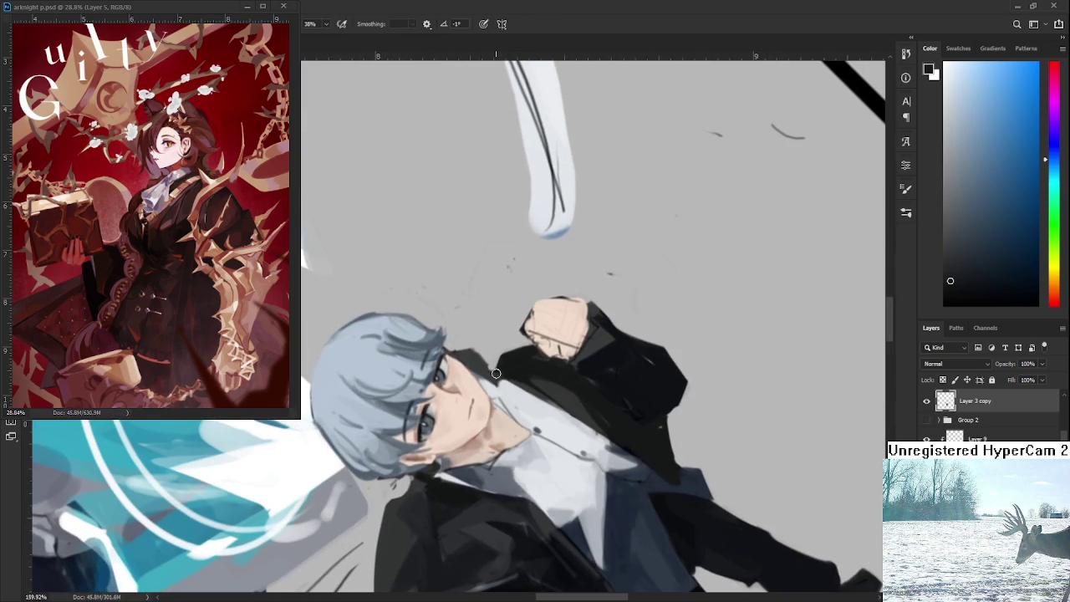
key("e")
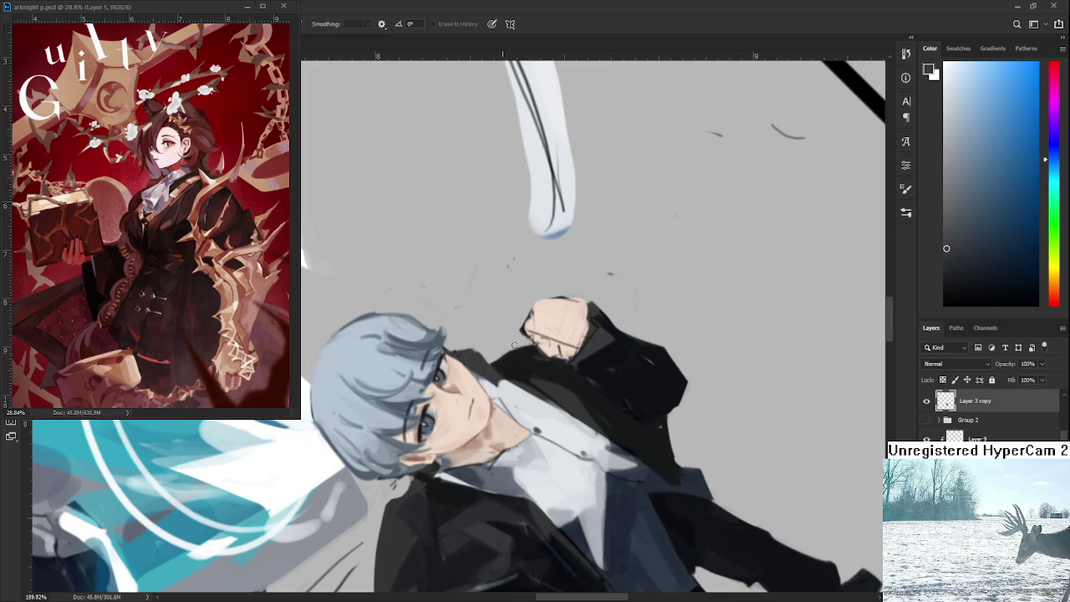
left_click_drag(514, 344, 538, 334)
scroll(540, 425, "down", 5)
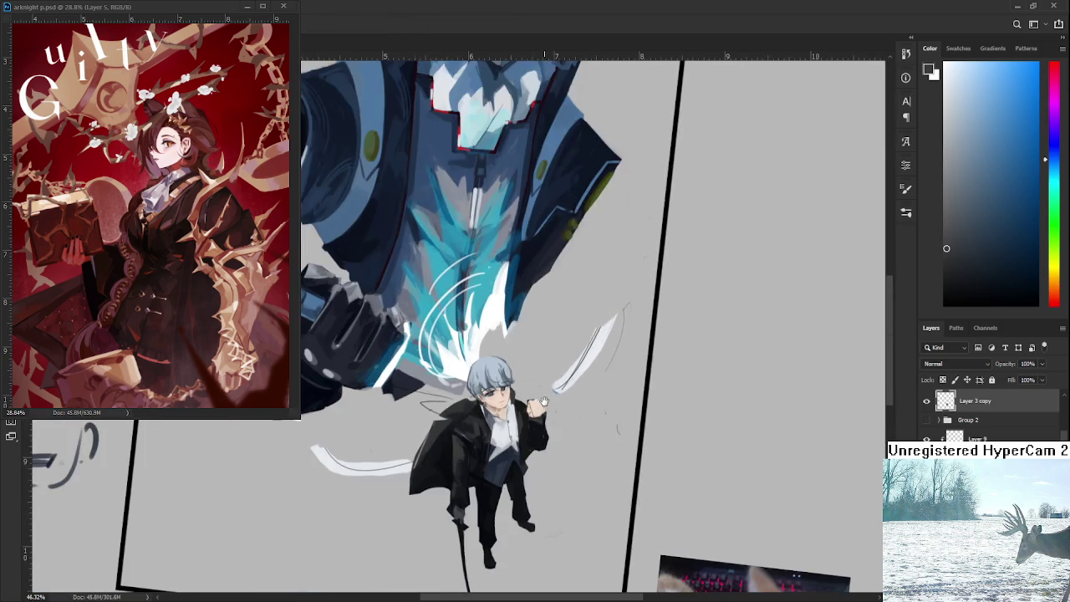
scroll(456, 335, "up", 4)
key("b")
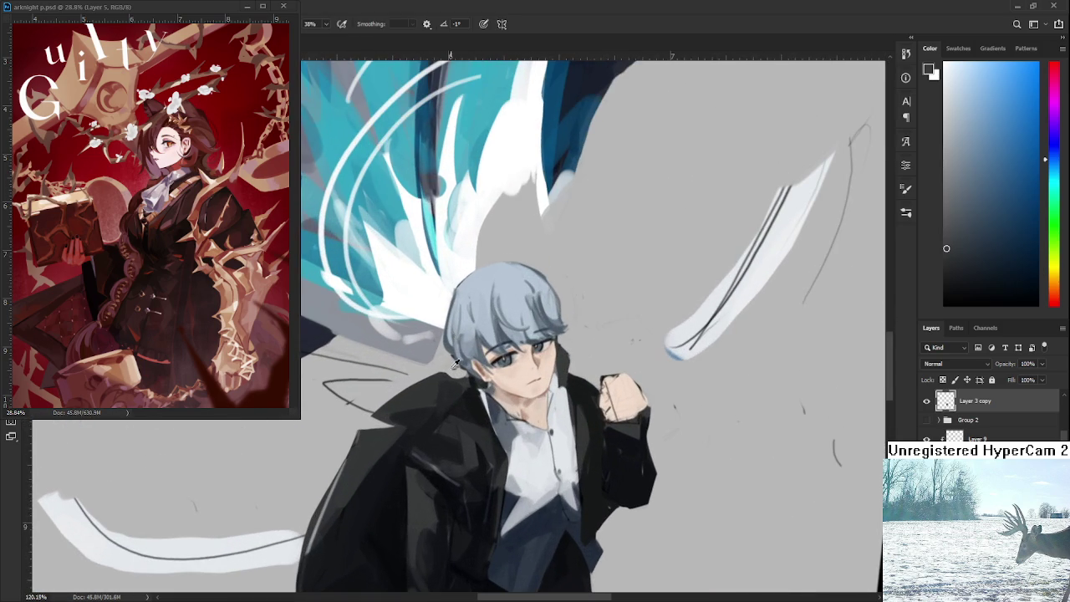
left_click(431, 423, "alt")
left_click(466, 404, "alt")
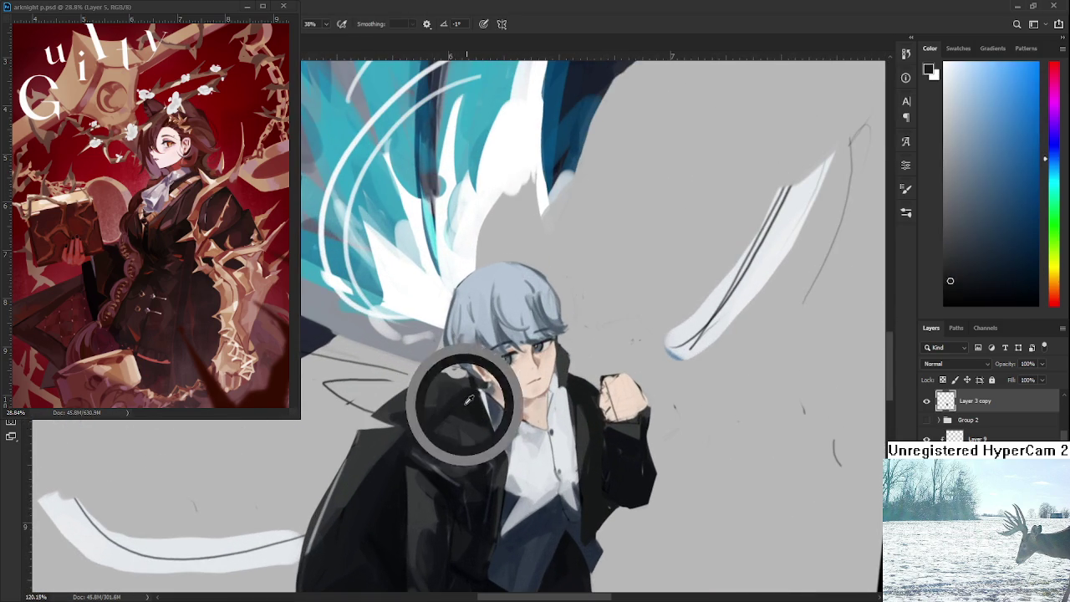
left_click(465, 387, "alt")
left_click(439, 425, "alt")
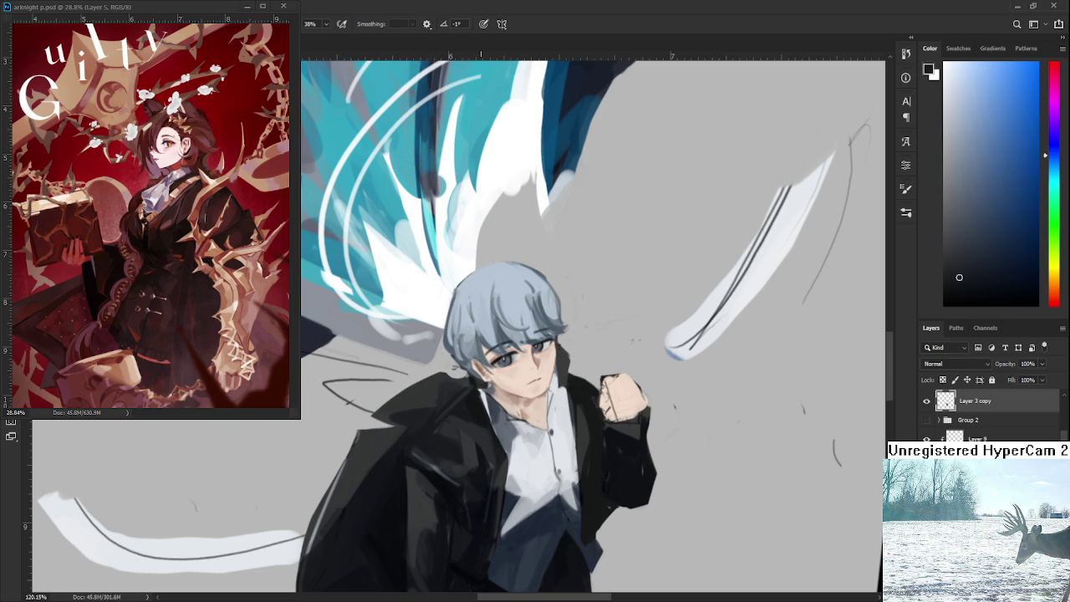
scroll(537, 377, "down", 5)
scroll(536, 377, "down", 2)
scroll(536, 377, "up", 7)
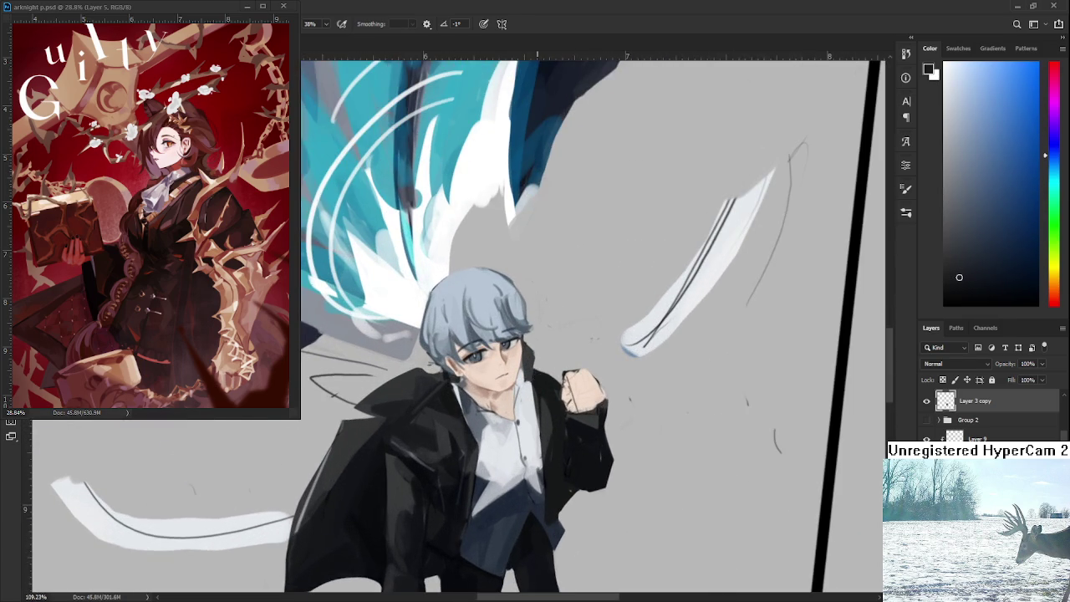
left_click_drag(542, 373, 525, 404)
left_click(517, 383, "alt")
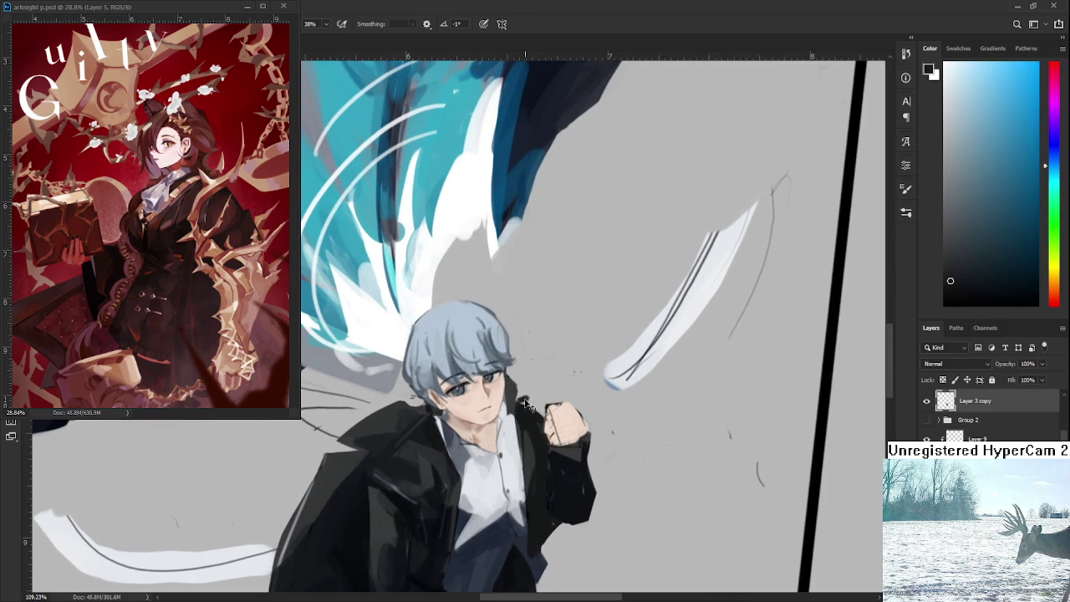
left_click(525, 404, "alt")
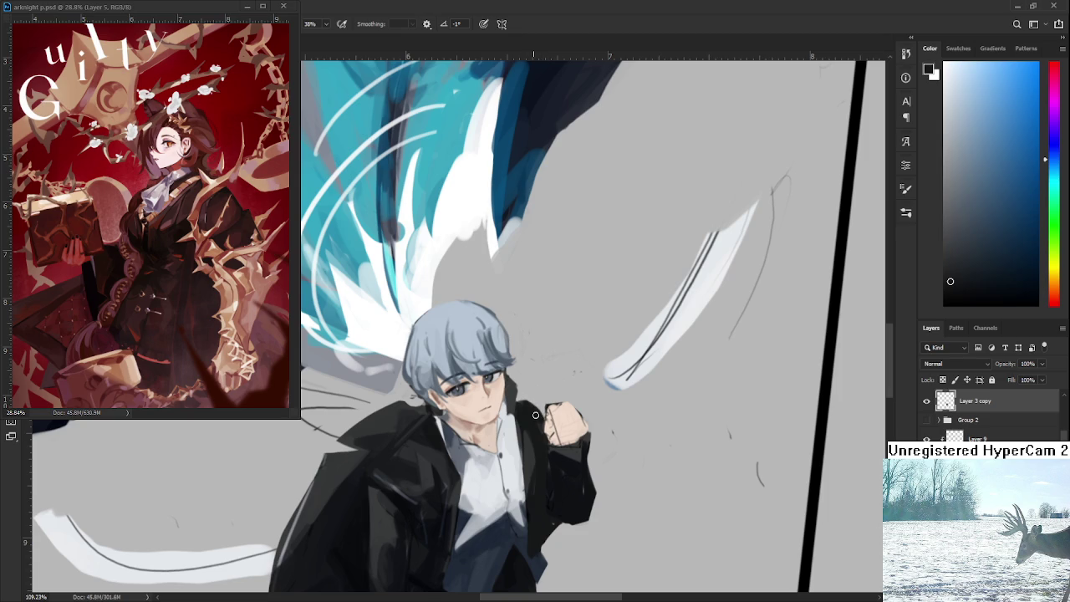
key("e")
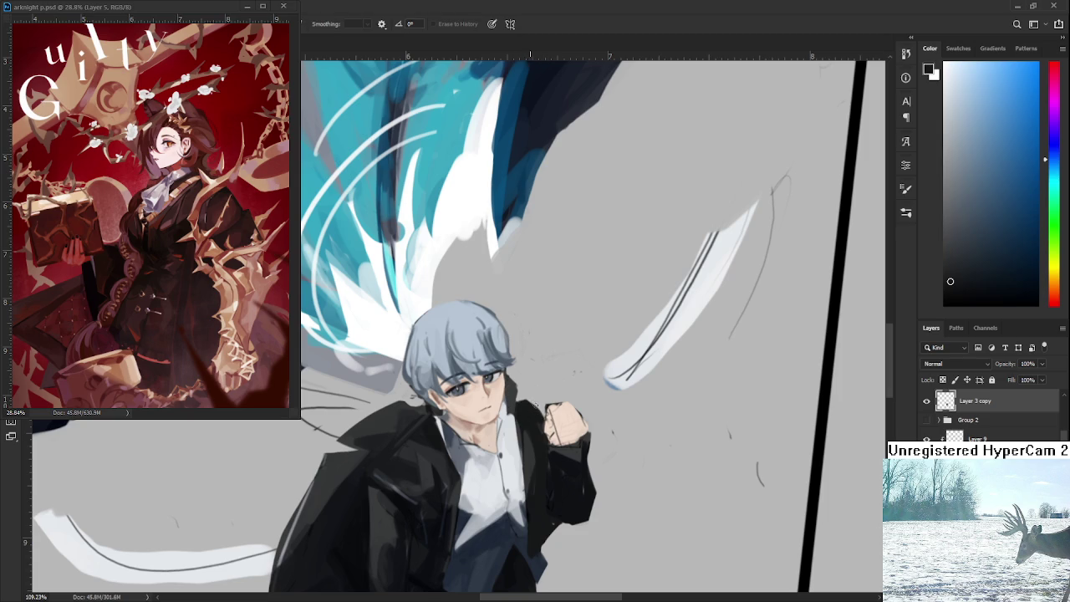
left_click_drag(540, 409, 556, 355)
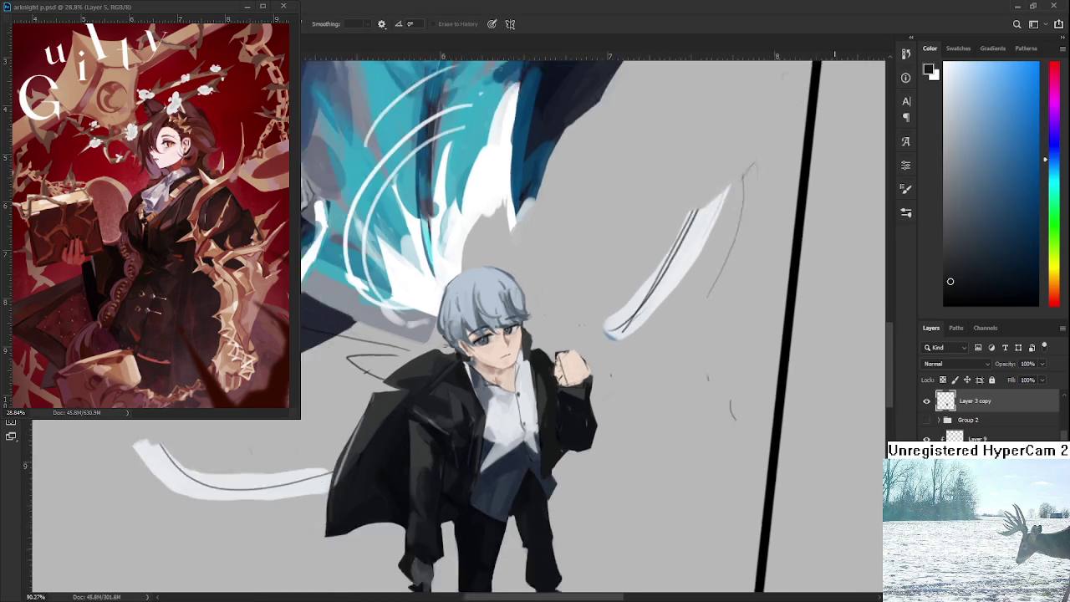
scroll(557, 356, "up", 3)
key("b")
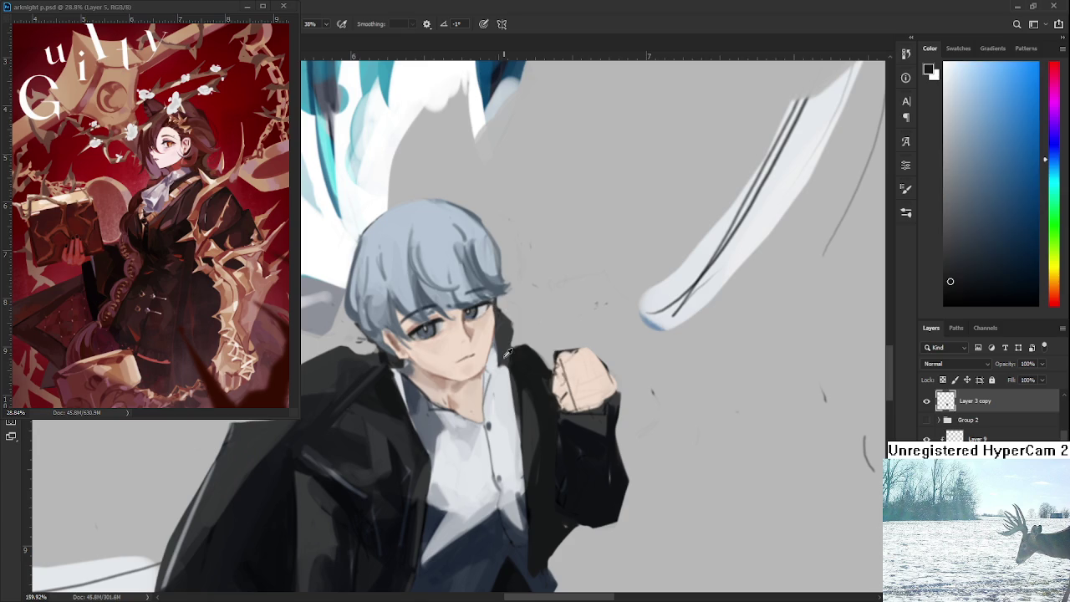
key("e")
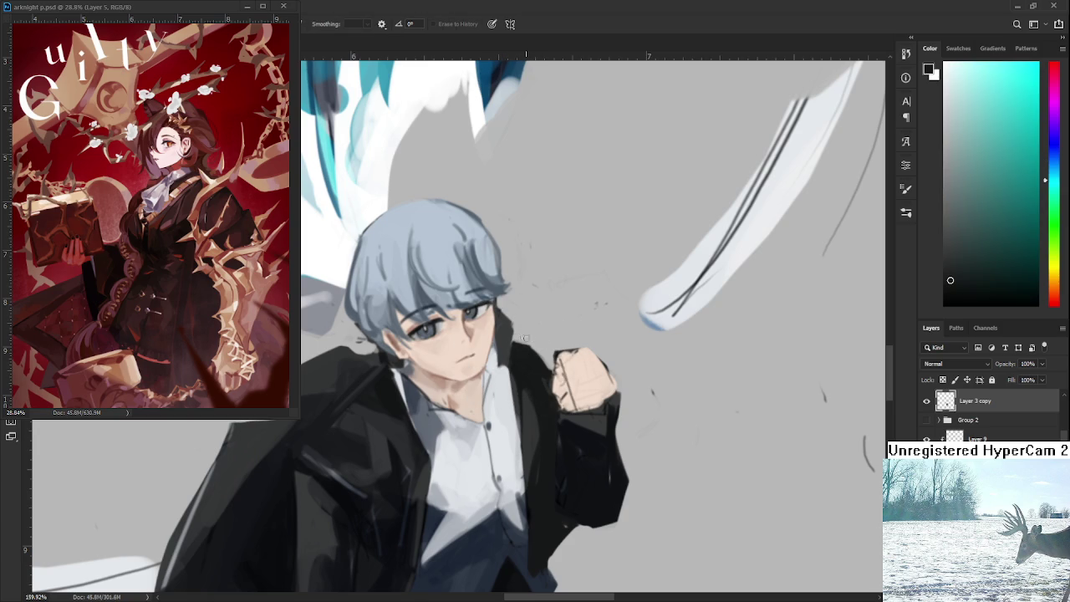
scroll(535, 335, "down", 3)
scroll(535, 334, "down", 3)
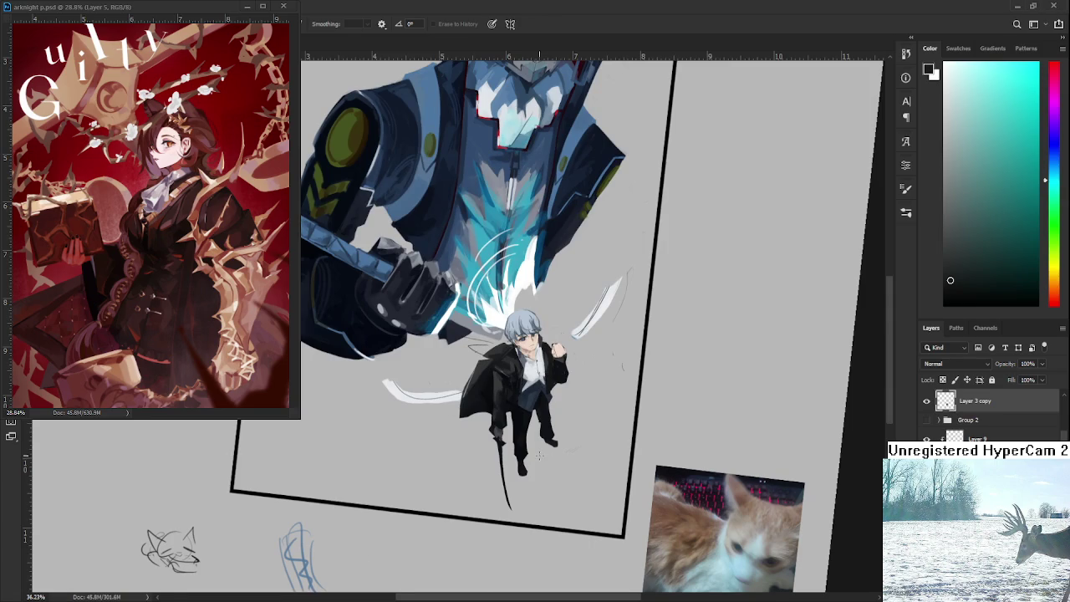
scroll(539, 456, "up", 2)
scroll(539, 452, "up", 2)
scroll(537, 426, "up", 2)
scroll(533, 403, "up", 2)
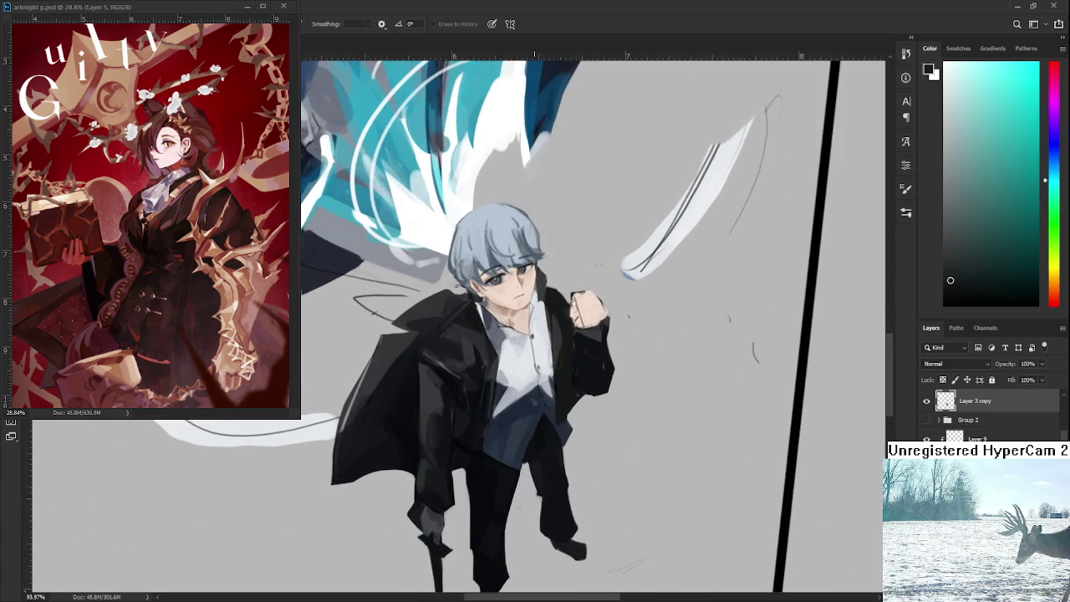
Step: Lasso the sword beside the boy's leg, move it a few pixels up-right, and deselect
key("r")
left_click_drag(533, 402, 474, 418)
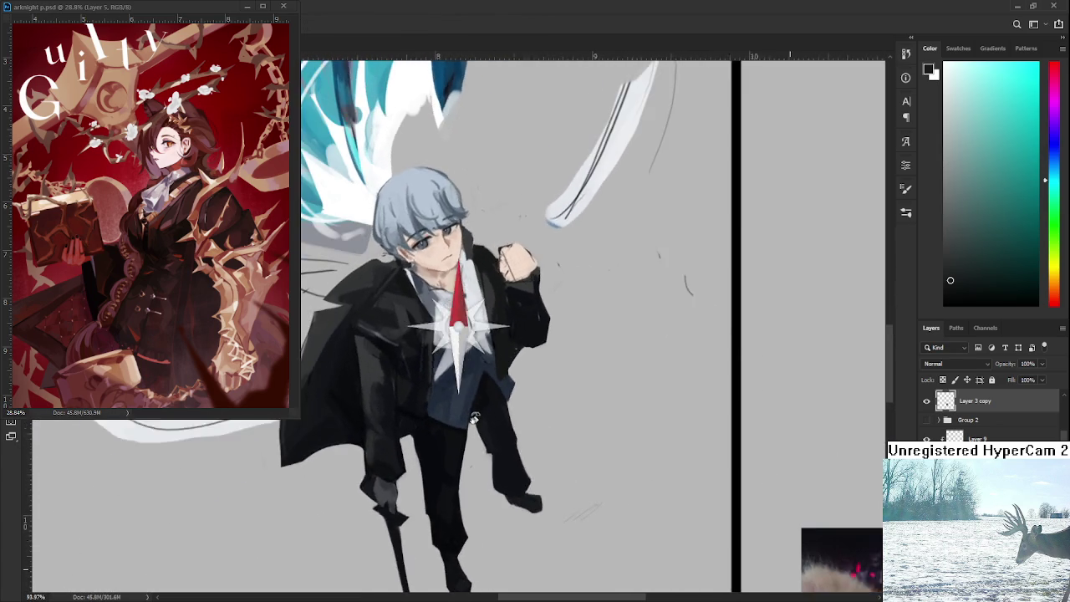
scroll(473, 418, "down", 2)
scroll(470, 419, "down", 2)
scroll(466, 418, "up", 2)
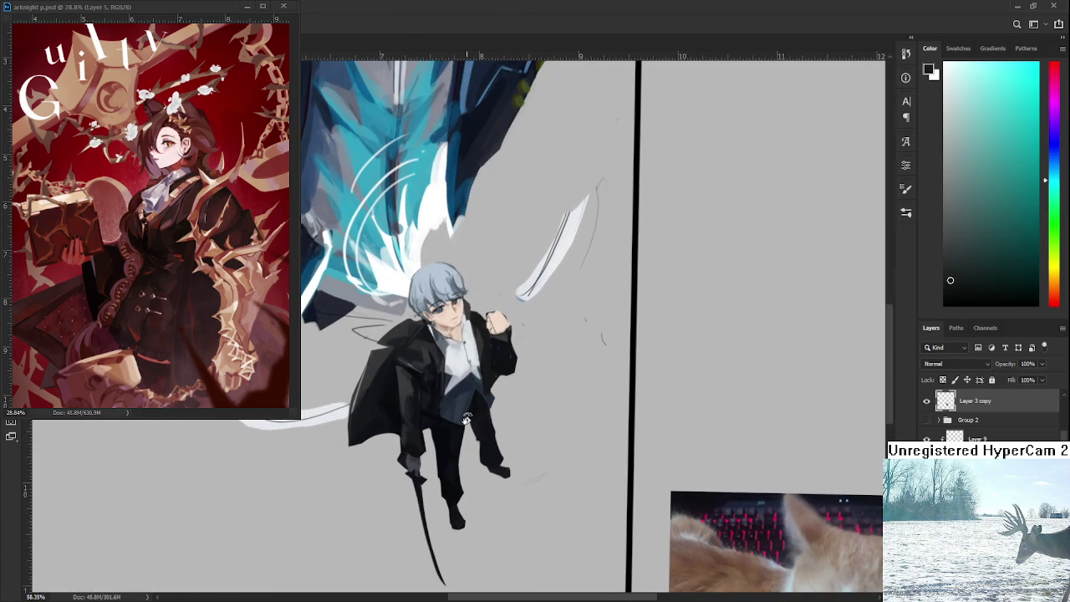
mouse_move(393, 366)
left_mouse_down()
mouse_move(387, 522)
mouse_move(425, 414)
mouse_move(393, 361)
left_mouse_up()
key("ctrl+t")
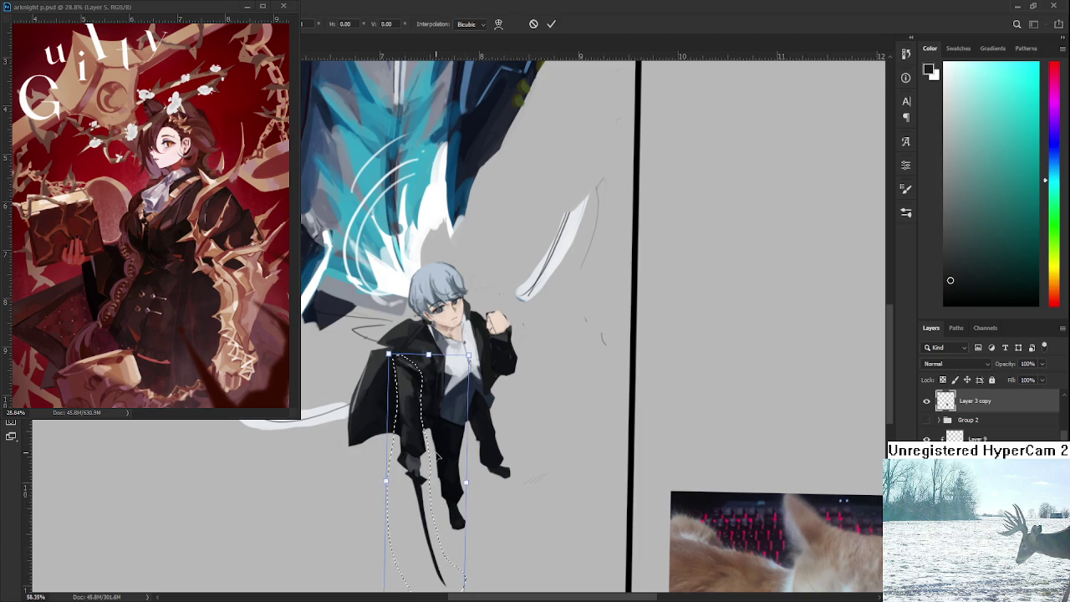
left_click_drag(433, 451, 436, 446)
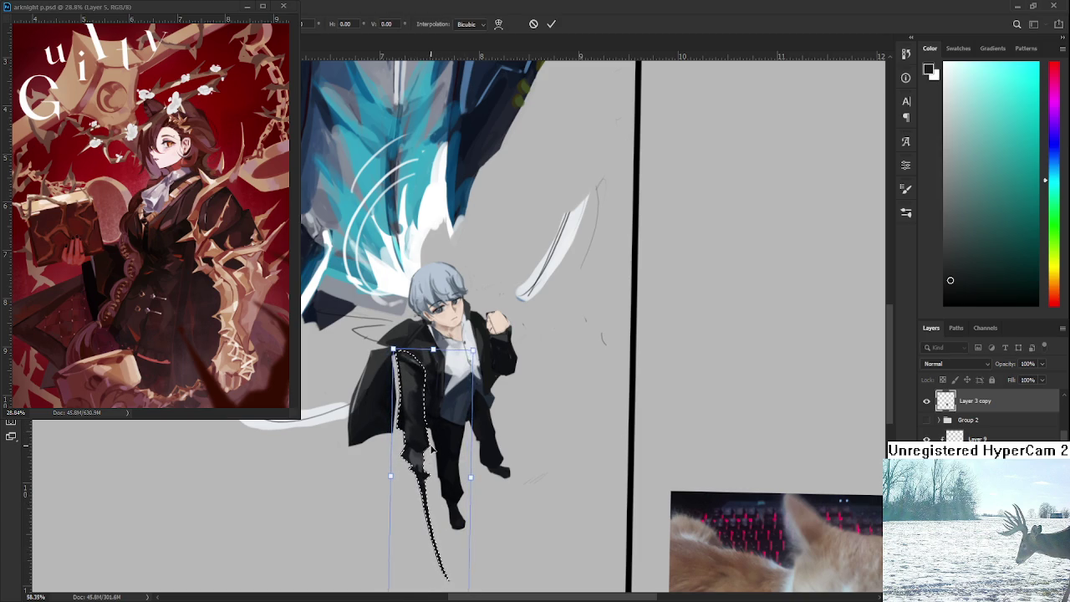
key("Return")
key("ctrl+d")
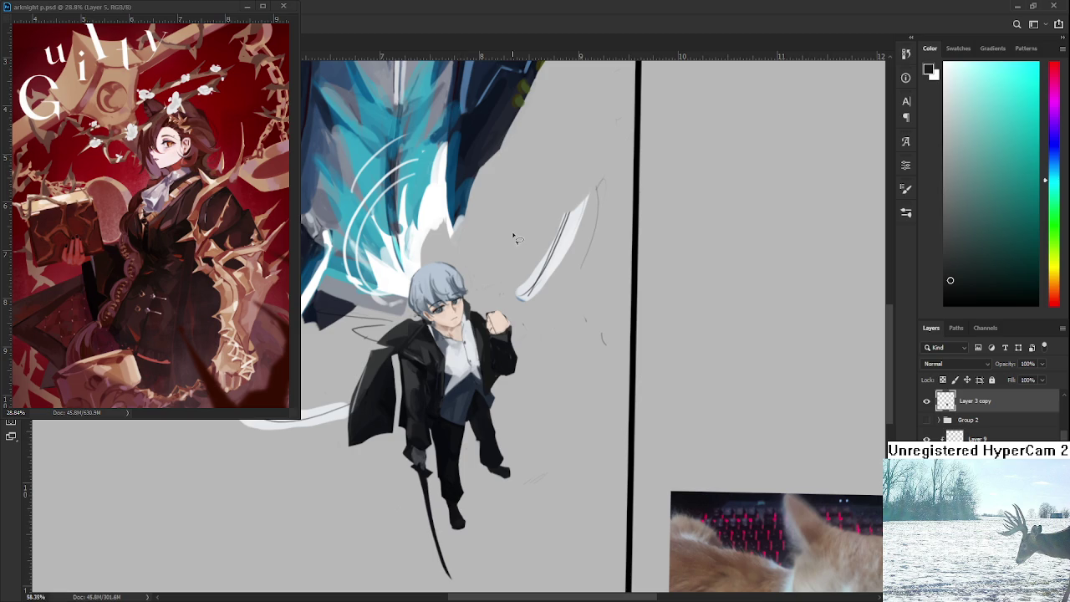
scroll(514, 238, "down", 3)
scroll(451, 328, "up", 6)
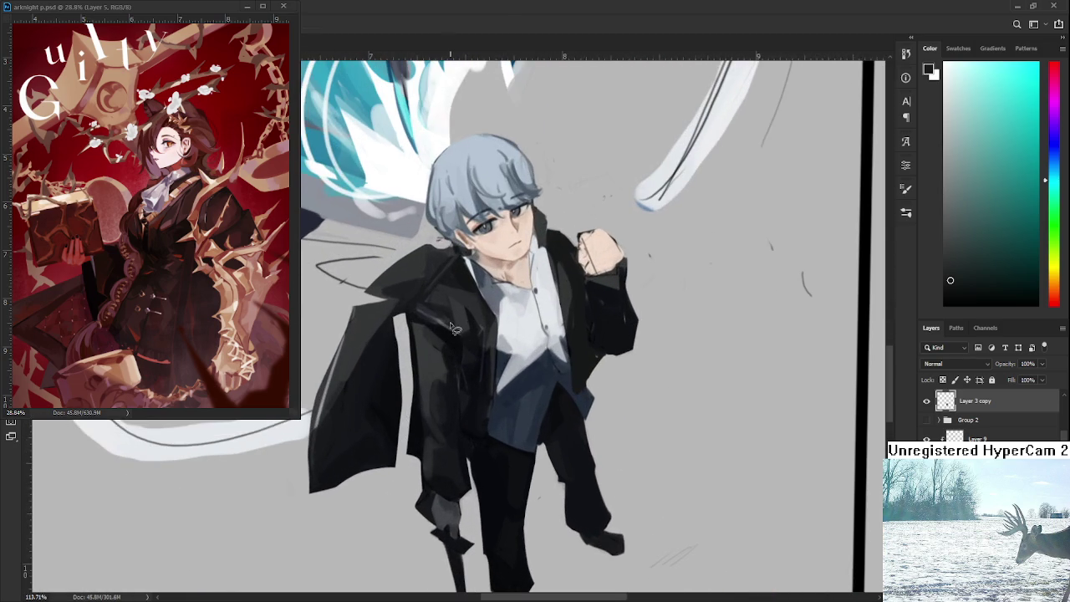
Step: Sample the coat's dark blue-grey and darken the coat's left and inner edges
left_click(388, 334, "alt")
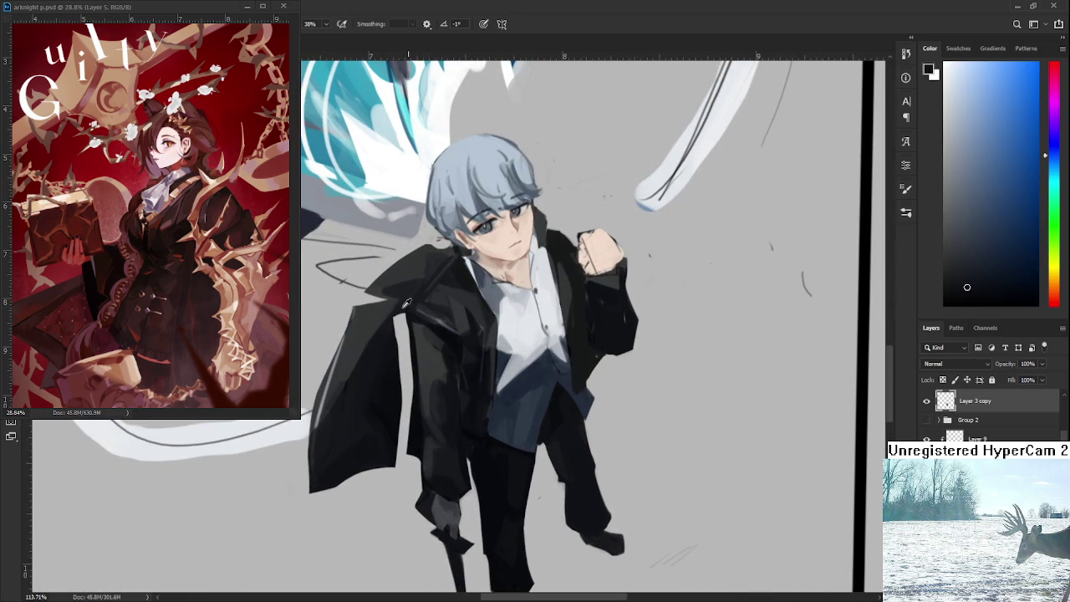
left_click_drag(408, 303, 402, 371)
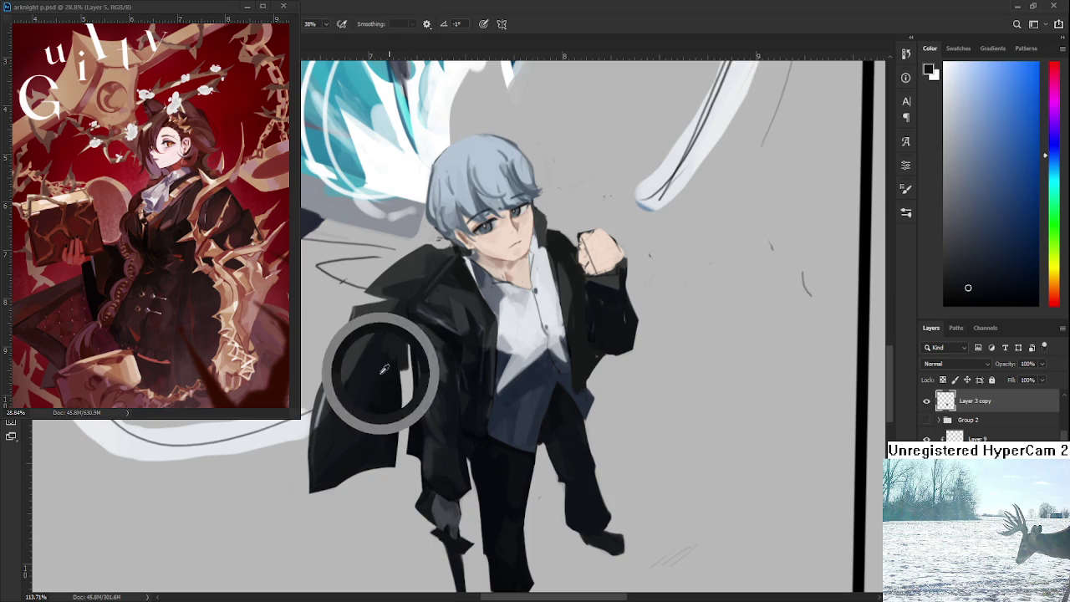
mouse_move(398, 320)
left_mouse_down()
mouse_move(409, 391)
mouse_move(402, 452)
mouse_move(462, 362)
left_mouse_up()
key("r")
key("e")
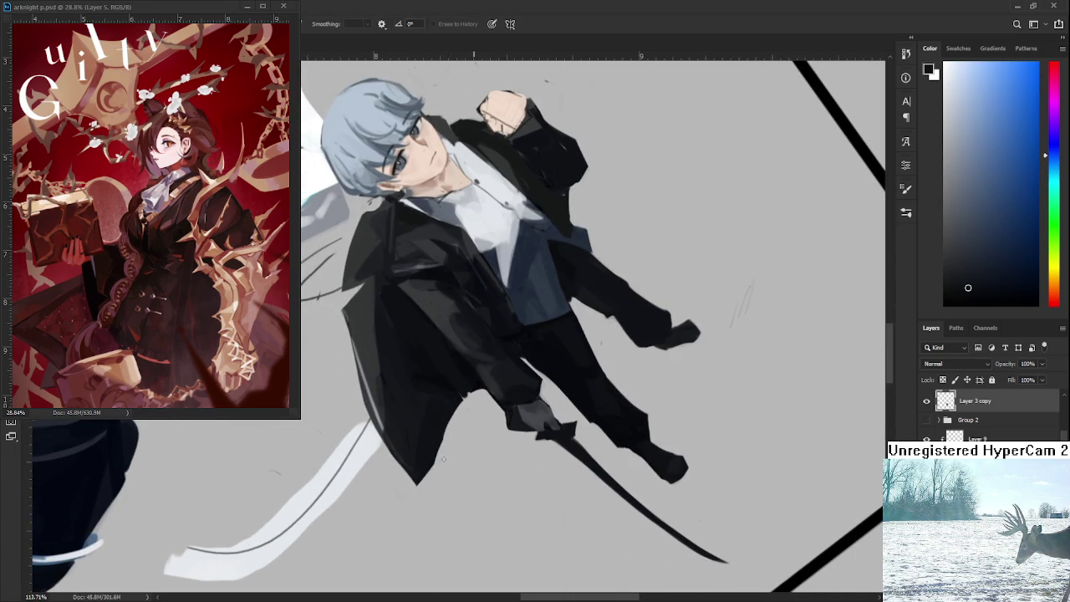
key("r")
left_click_drag(443, 458, 359, 337)
key("b")
Step: Resample dark coat tones and darken the gloved hand gripping the sword
left_click(383, 328, "alt")
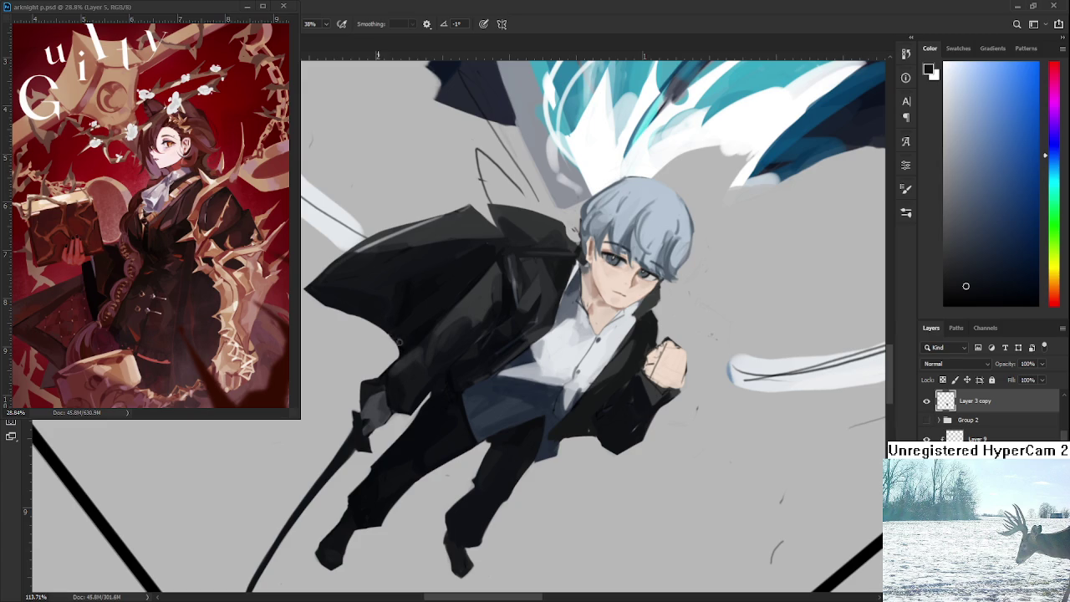
left_click(407, 345, "alt")
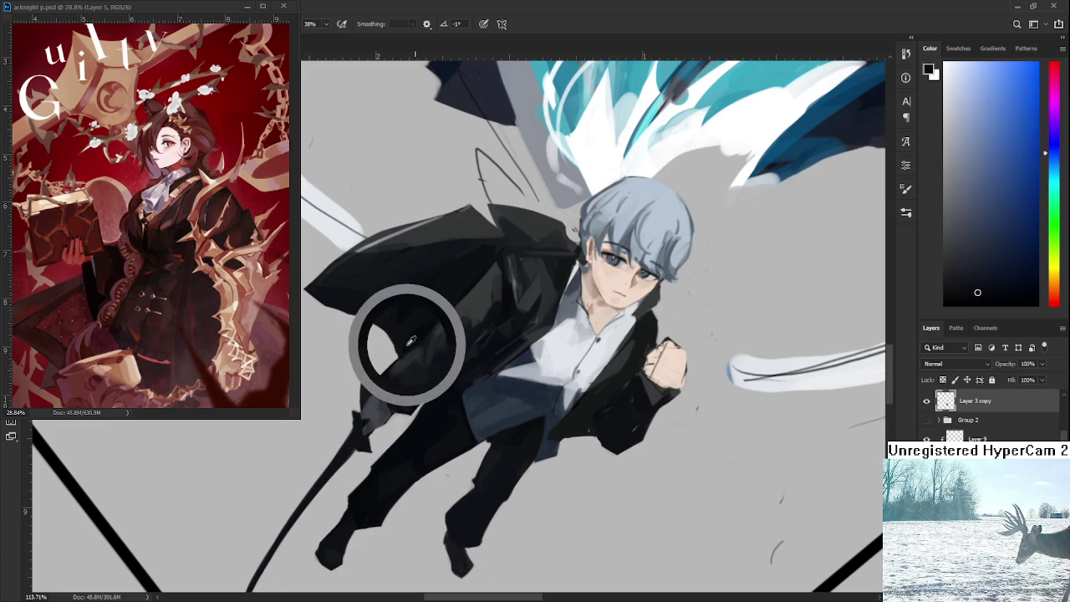
key("e")
key("r")
left_click_drag(397, 370, 415, 329)
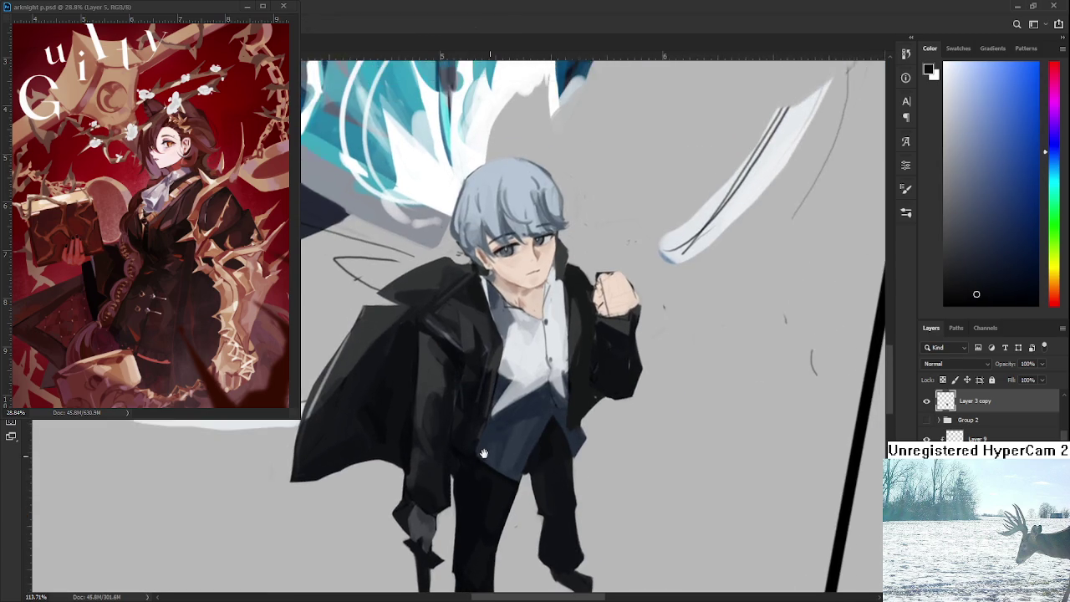
key("b")
left_click(418, 332, "alt")
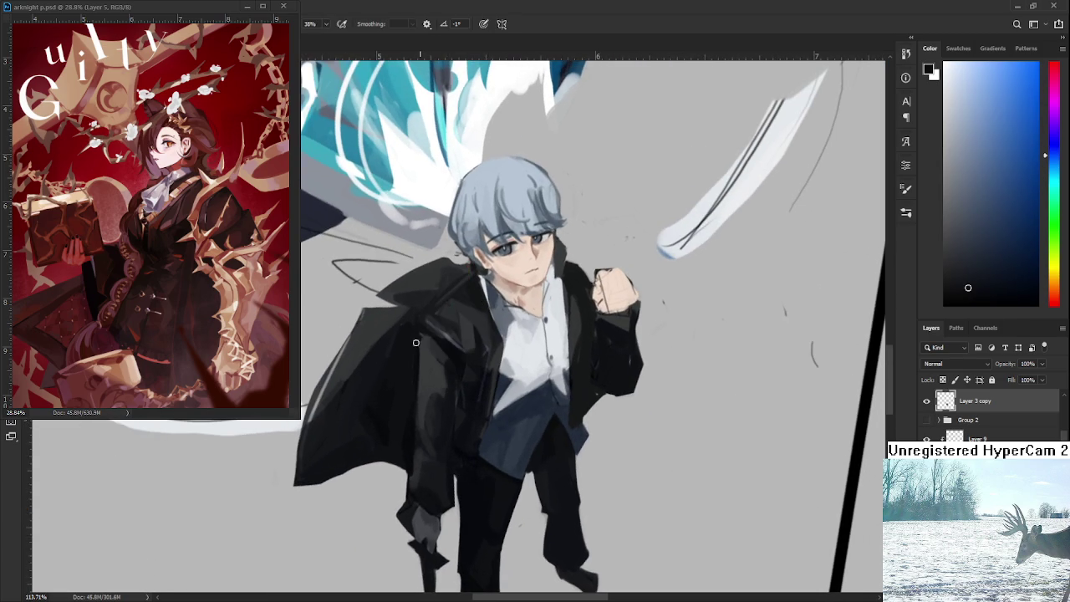
key("e")
mouse_move(419, 488)
left_mouse_down()
mouse_move(432, 371)
mouse_move(414, 392)
left_mouse_up()
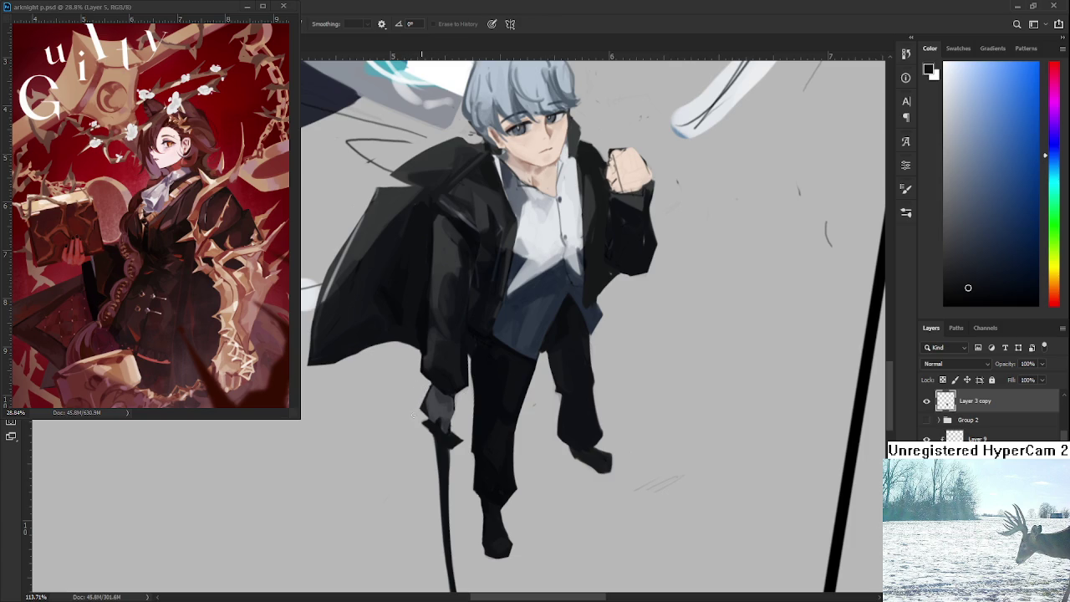
mouse_move(428, 381)
left_mouse_down()
mouse_move(412, 393)
mouse_move(428, 411)
mouse_move(416, 406)
mouse_move(426, 392)
left_mouse_up()
Step: Sample a darker coat shade while rotating the view to show the legs and sword
scroll(452, 339, "down", 3)
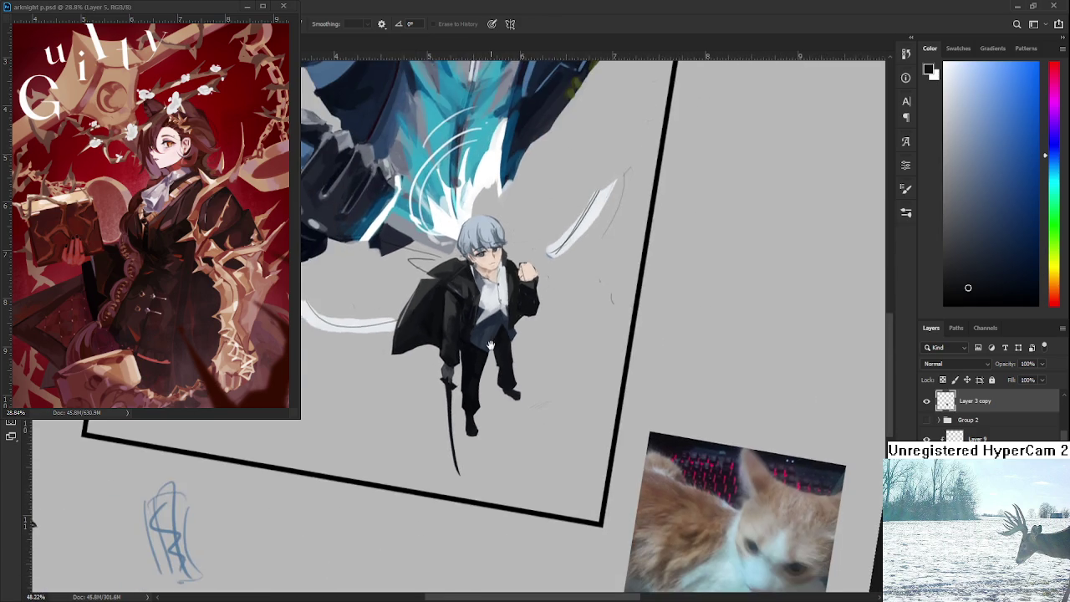
scroll(460, 410, "up", 1)
scroll(457, 406, "up", 3)
left_click_drag(457, 406, 453, 340)
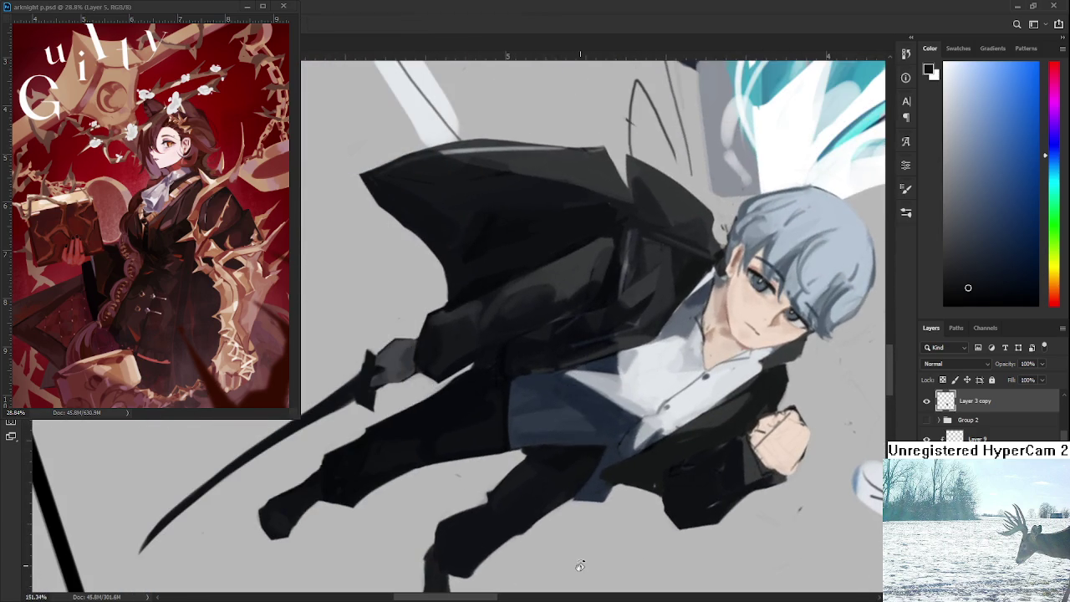
left_click(449, 339, "alt")
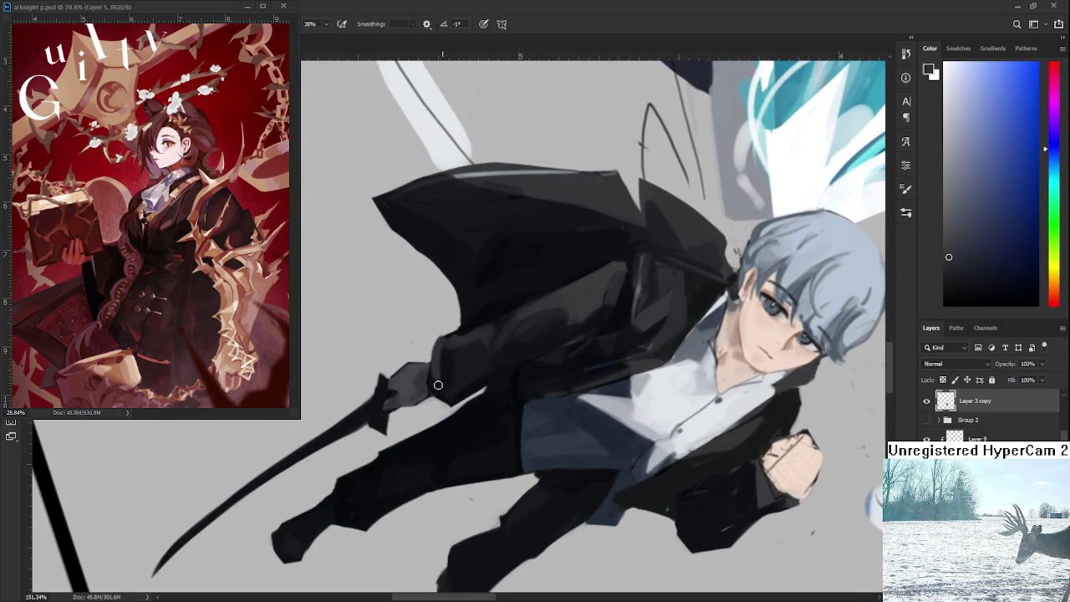
left_click(440, 358, "alt")
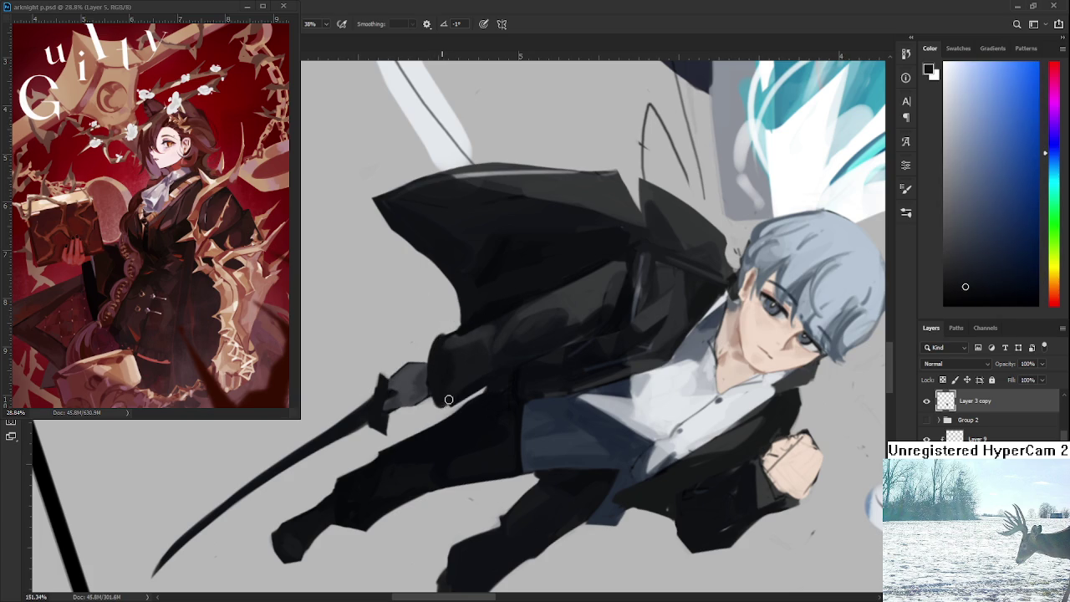
key("alt")
left_click_drag(438, 341, 502, 361)
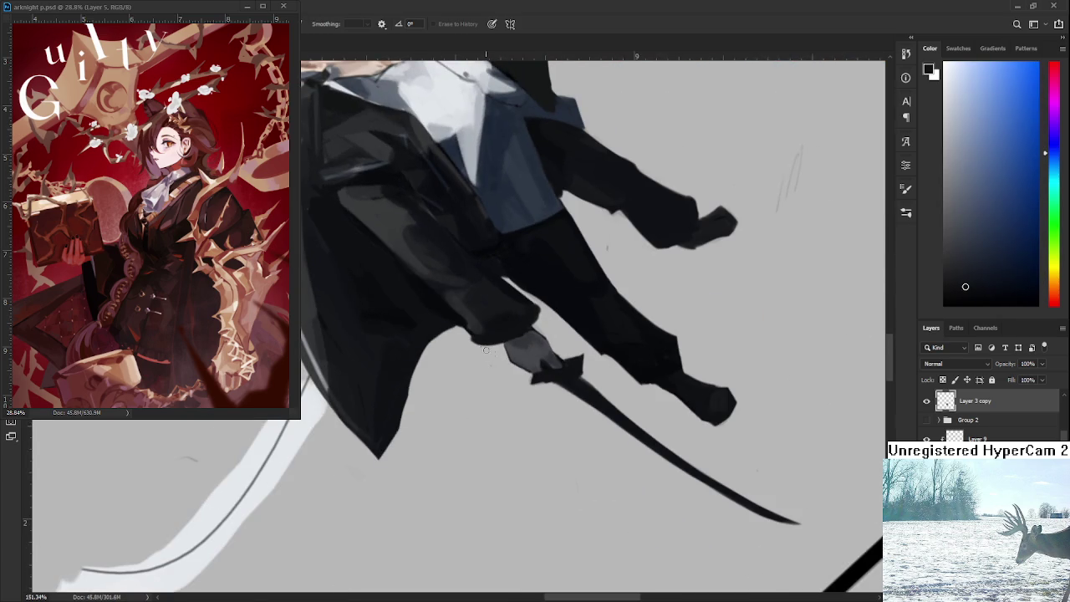
mouse_move(568, 326)
left_mouse_down()
mouse_move(529, 341)
mouse_move(535, 354)
left_mouse_up()
Step: Rotate the view around the boy's head and sample the sleeve cuff's colour
key("e")
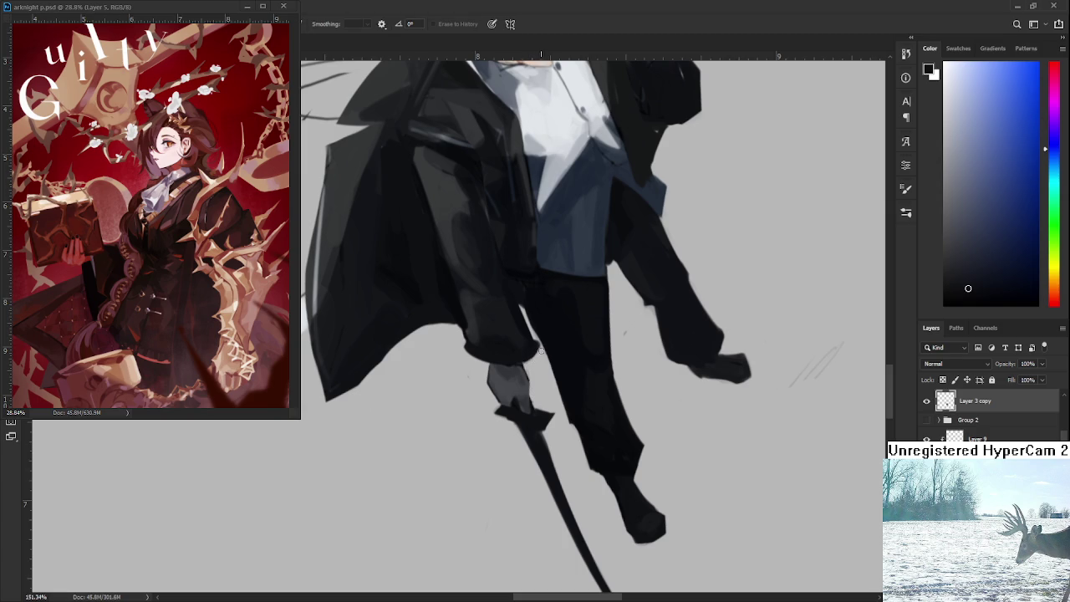
key("r")
left_click_drag(541, 351, 556, 288)
key("b")
left_click(488, 386, "alt")
key("r")
left_click_drag(491, 381, 541, 431)
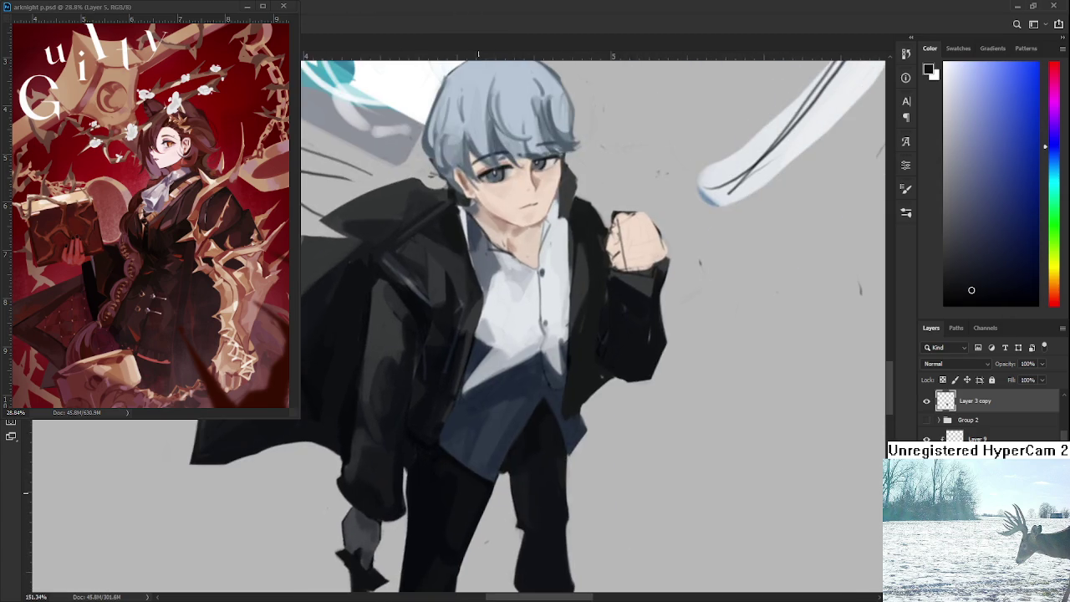
scroll(535, 426, "down", 5)
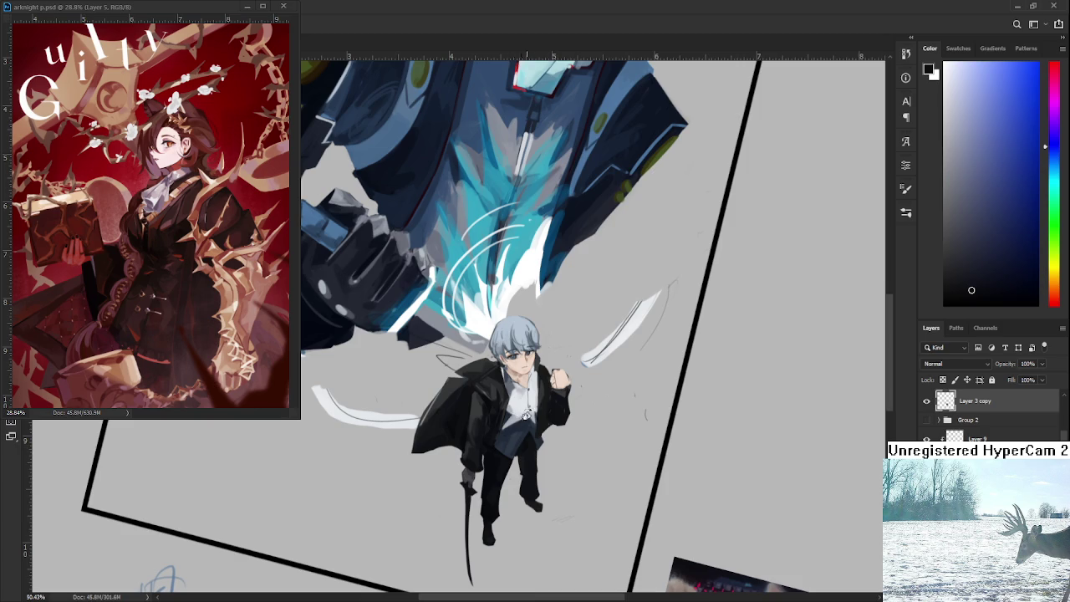
Step: Turn the composition nearly upright and zoom in on the figure
scroll(552, 407, "down", 3)
left_click_drag(523, 516, 553, 393)
scroll(535, 376, "up", 2)
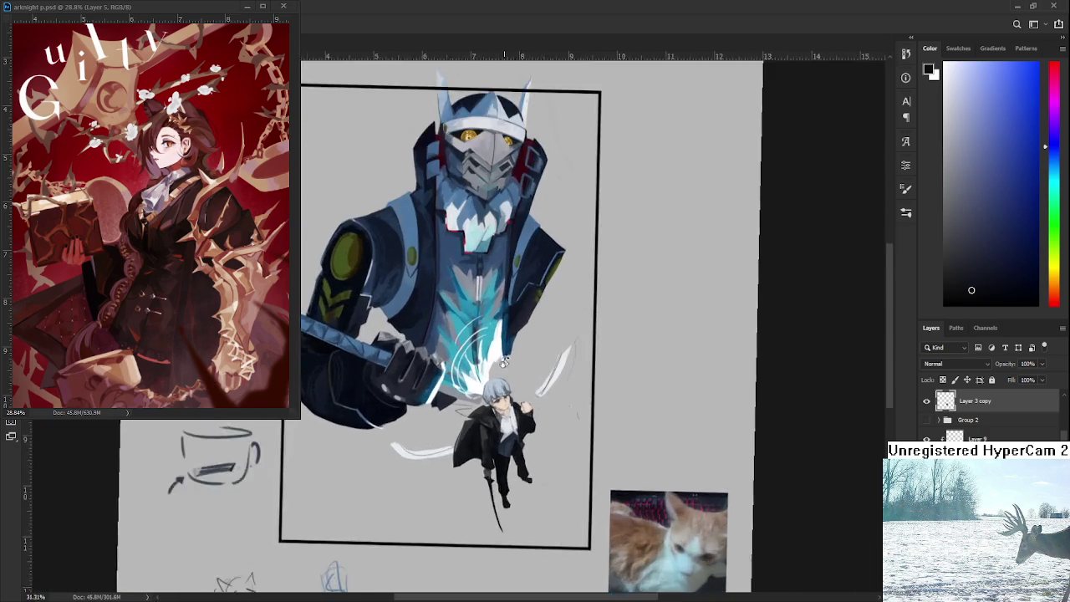
scroll(501, 410, "up", 3)
scroll(501, 411, "up", 1)
scroll(501, 339, "up", 1)
scroll(518, 352, "up", 2)
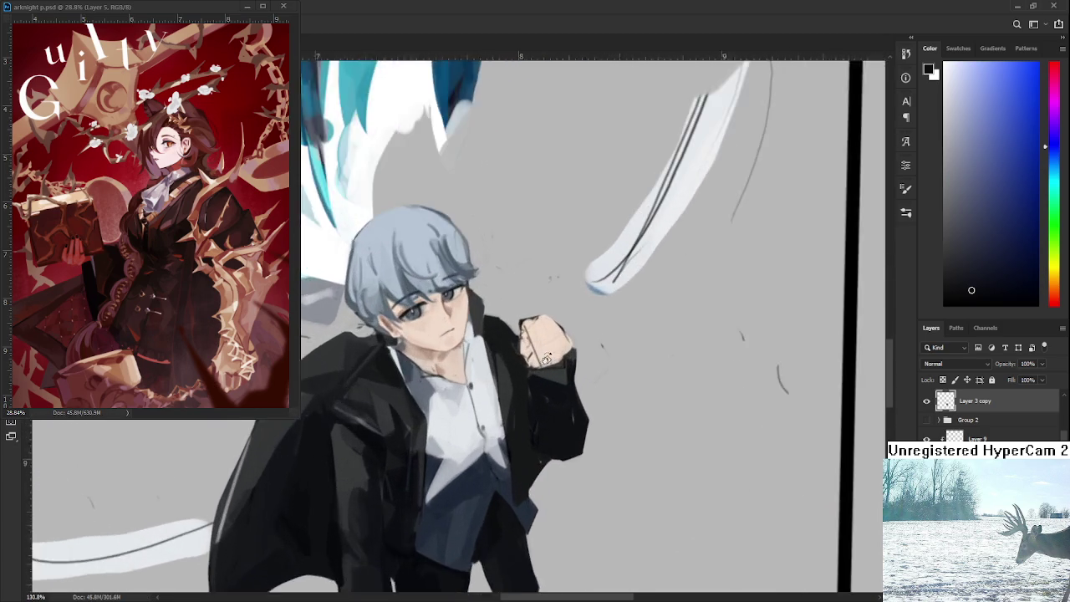
scroll(535, 376, "up", 2)
left_click(560, 414, "alt")
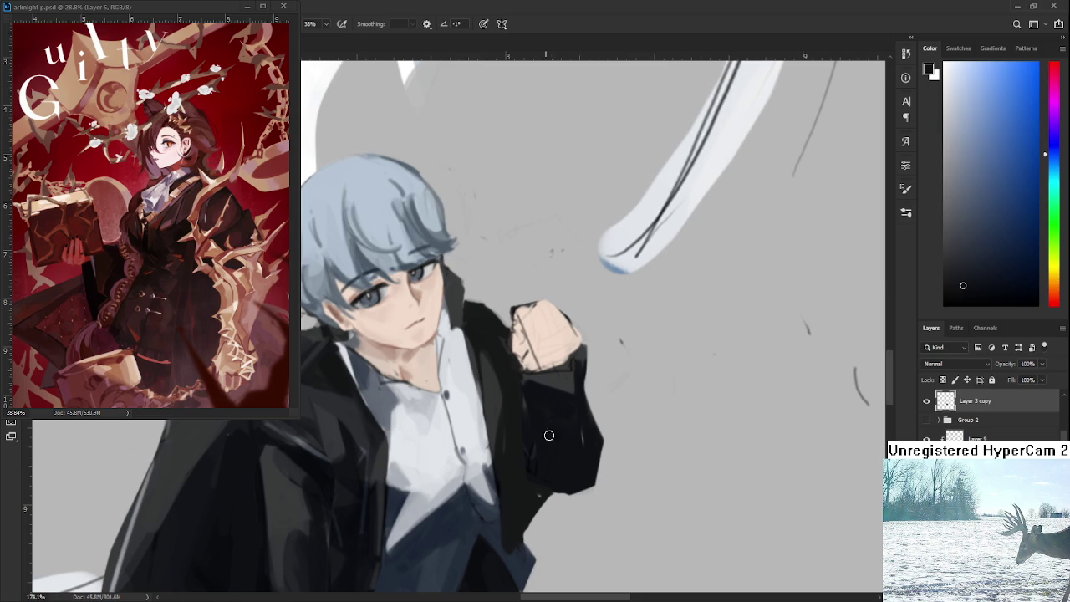
left_click_drag(578, 446, 557, 440)
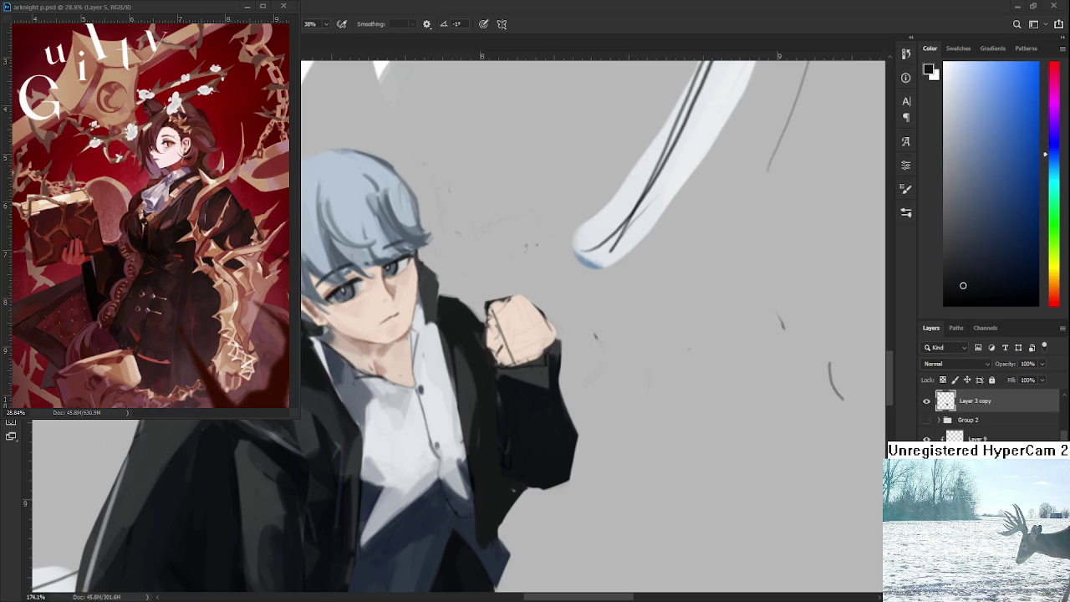
Step: Draw a loose lasso selection around the boy's head from collar over the hair
scroll(500, 224, "down", 3)
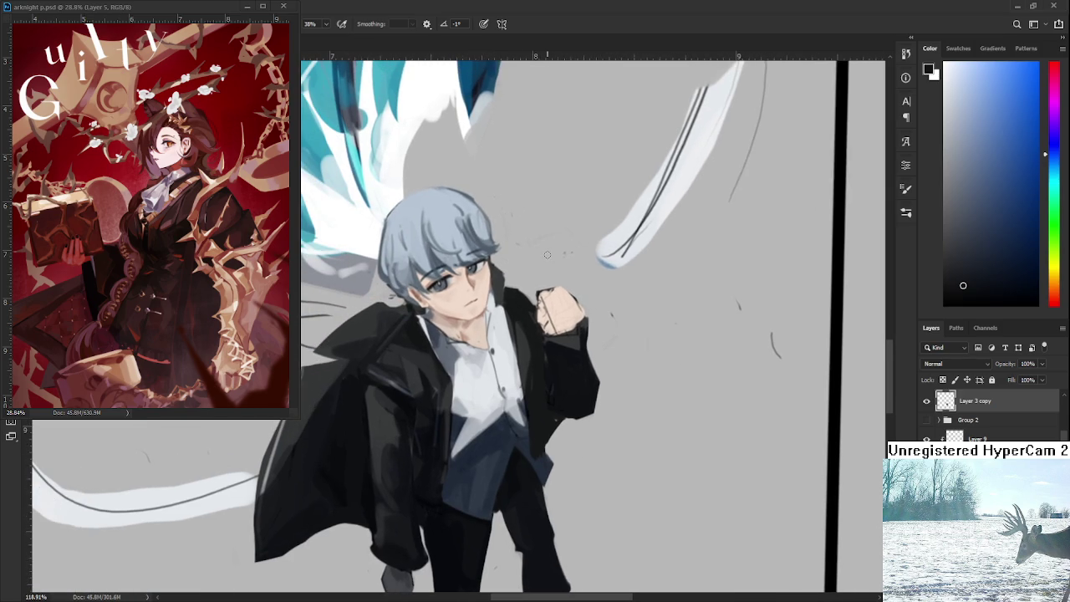
left_click_drag(535, 260, 491, 286)
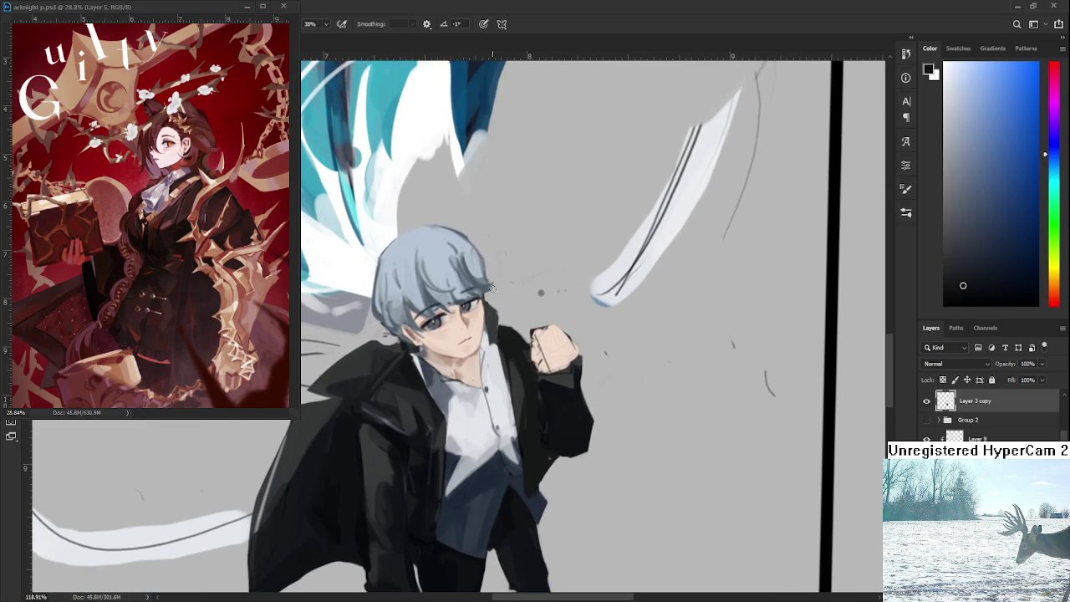
scroll(517, 286, "down", 3)
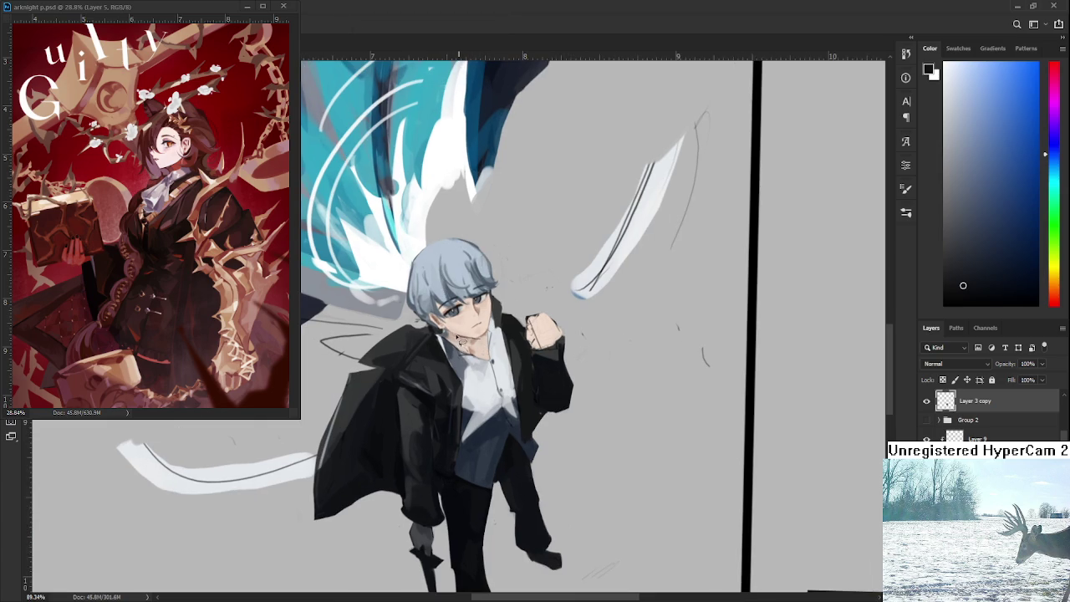
mouse_move(443, 332)
left_mouse_down()
mouse_move(422, 235)
mouse_move(512, 284)
mouse_move(492, 333)
left_mouse_up()
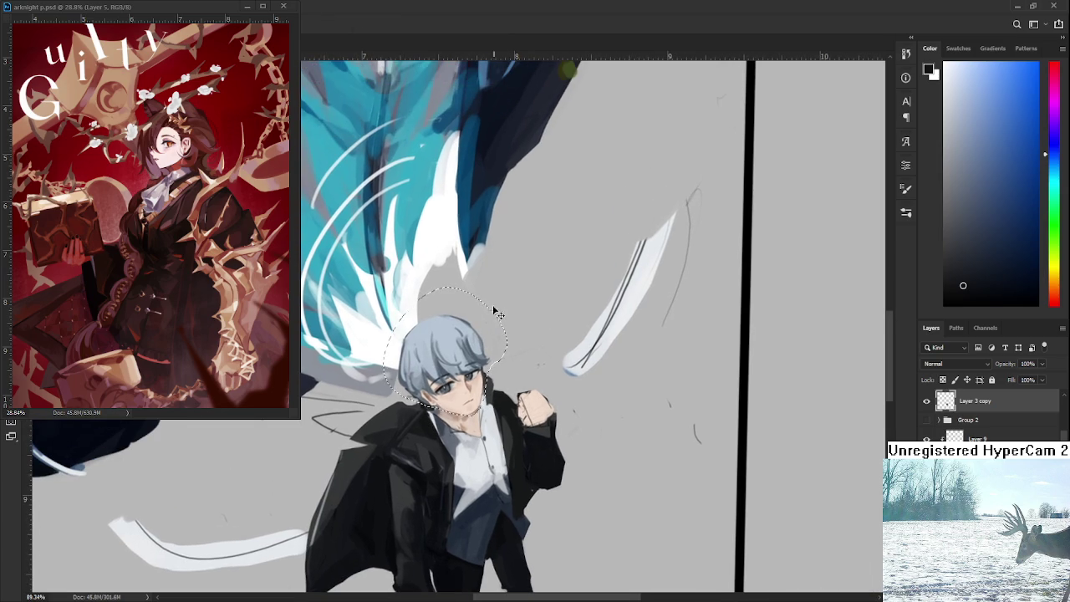
Step: Free Transform the selected head to shrink it slightly and move it up-right
key("ctrl+t")
left_click_drag(508, 285, 496, 299)
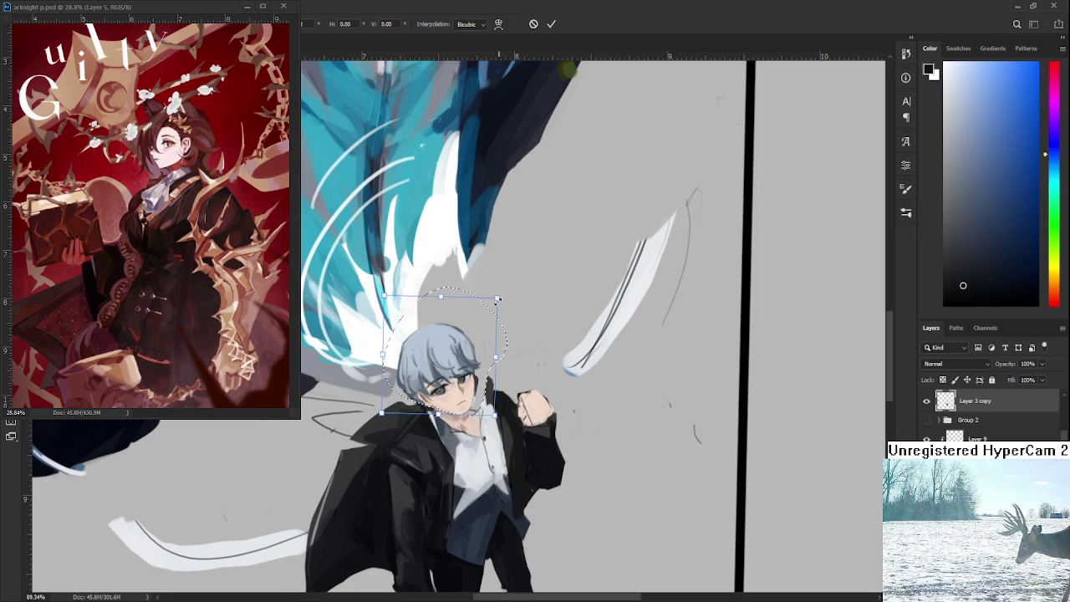
left_click_drag(464, 360, 473, 344)
scroll(472, 344, "down", 2)
scroll(472, 344, "down", 2)
key("Return")
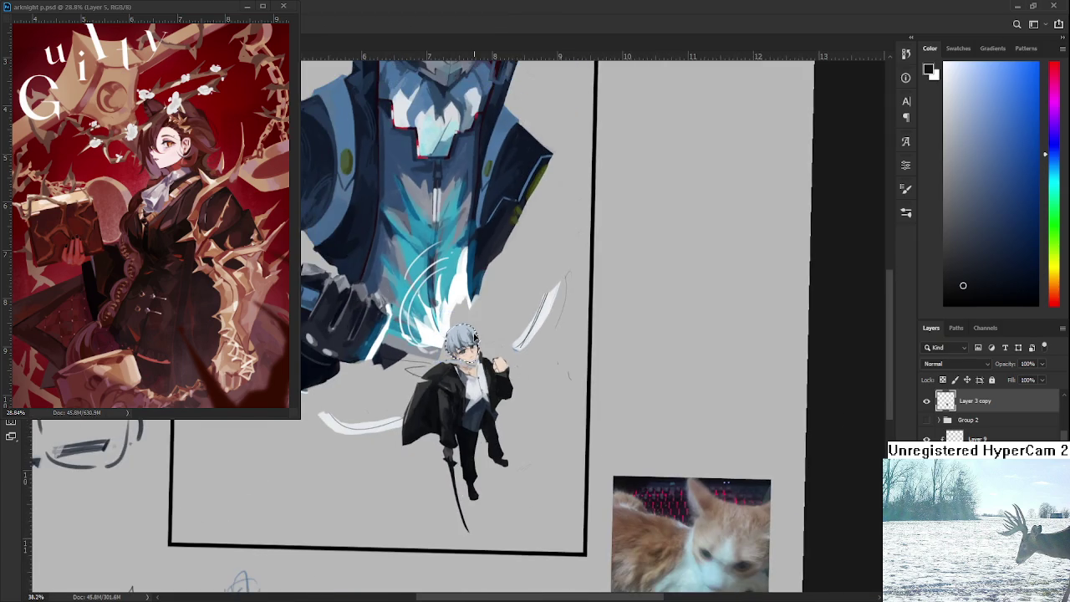
scroll(477, 362, "up", 5)
scroll(478, 361, "up", 2)
Step: Shrink and raise the head a bit more, tilt it slightly counter-clockwise, then deselect
key("ctrl+t")
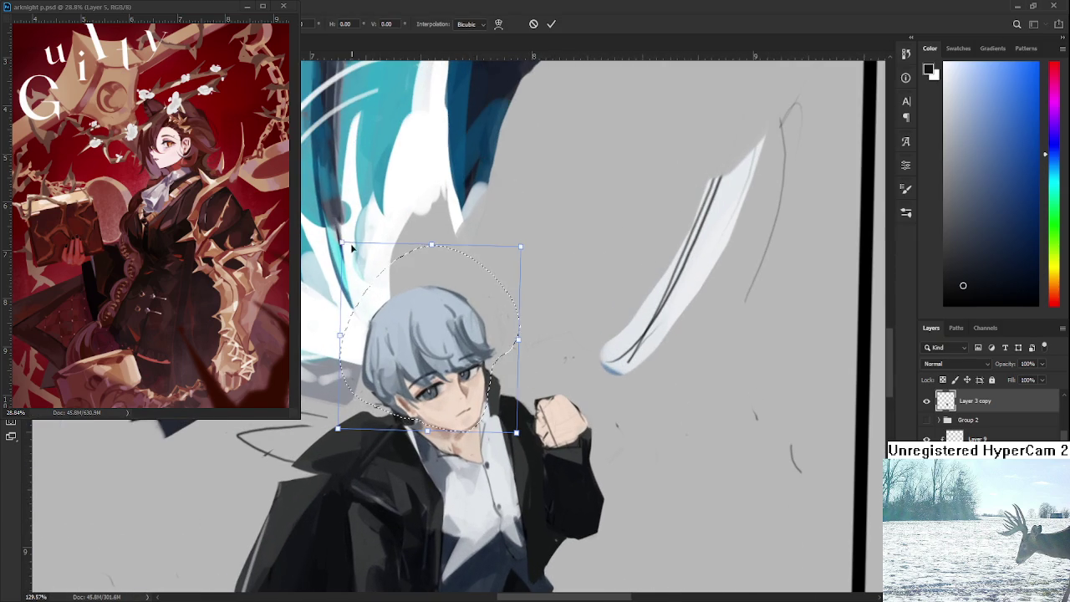
left_click_drag(349, 249, 363, 262)
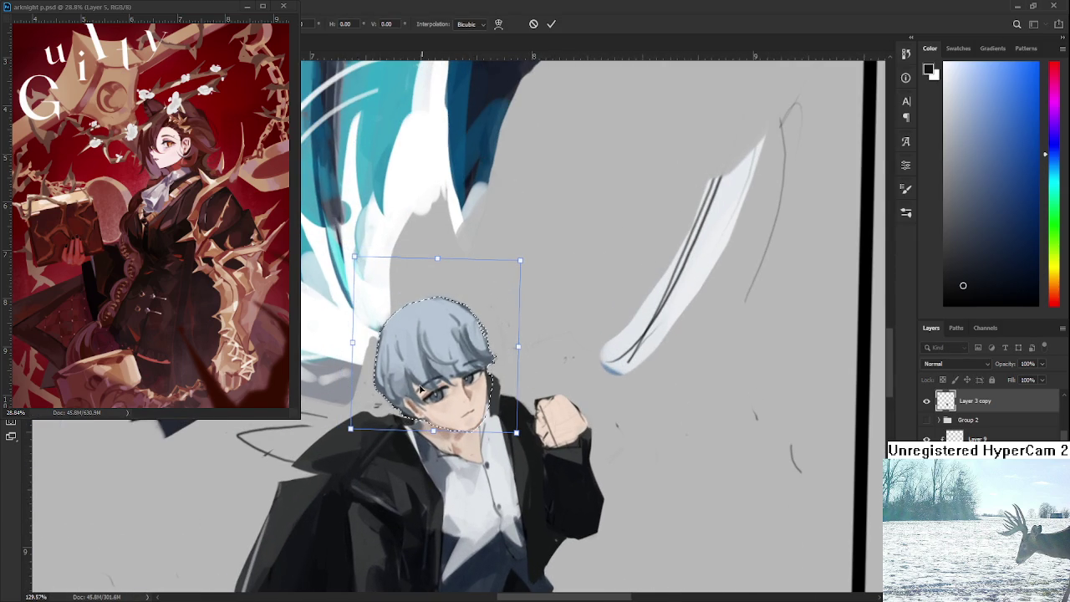
left_click_drag(420, 383, 423, 381)
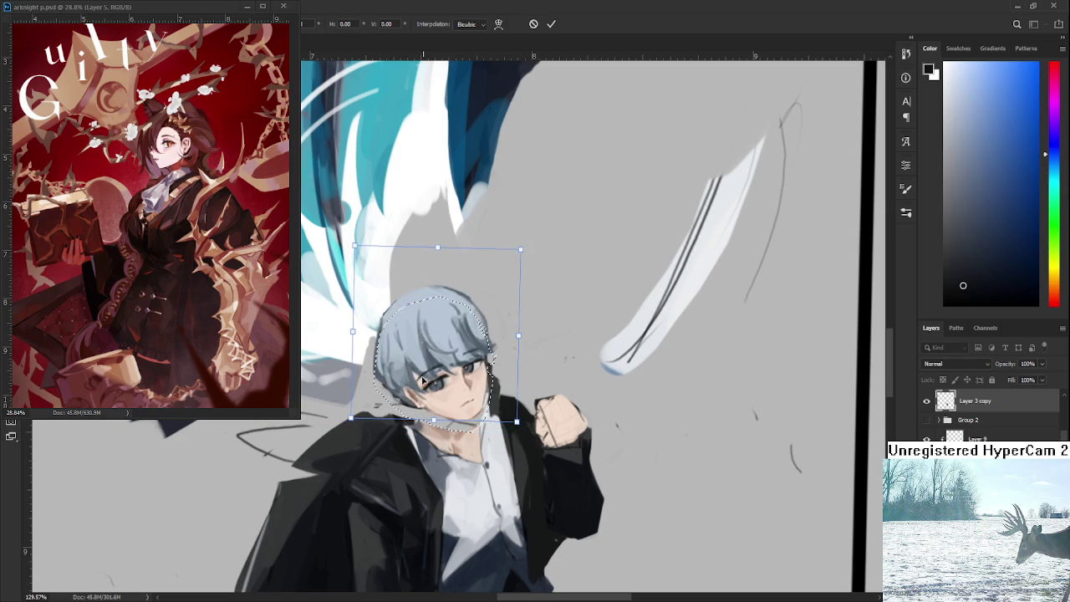
scroll(424, 380, "down", 3)
scroll(424, 380, "down", 1)
scroll(424, 385, "up", 2)
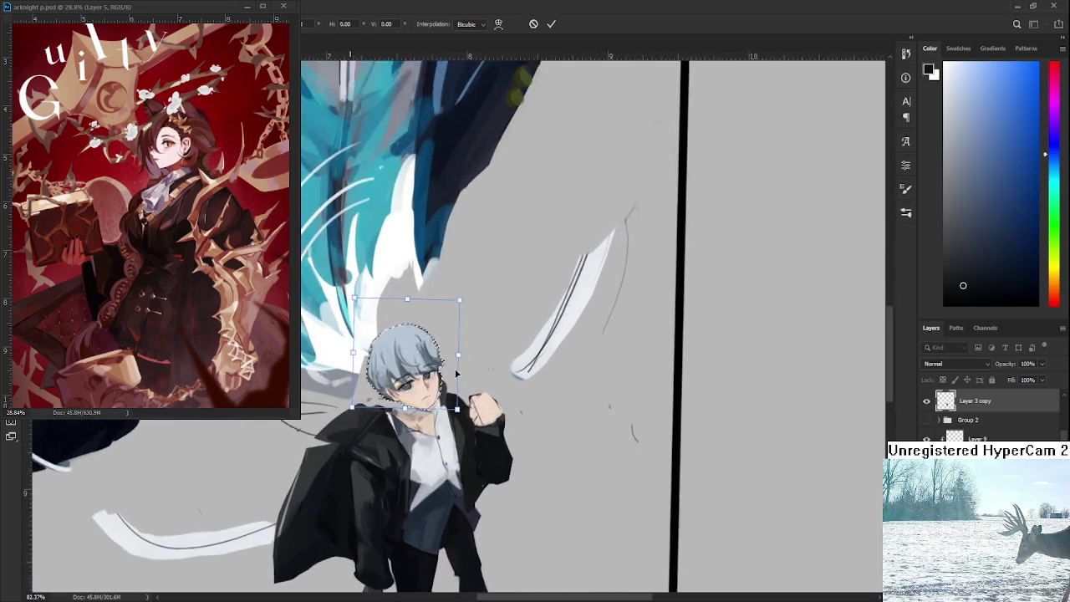
scroll(425, 391, "up", 2)
scroll(425, 391, "up", 1)
scroll(434, 376, "up", 2)
scroll(452, 351, "up", 2)
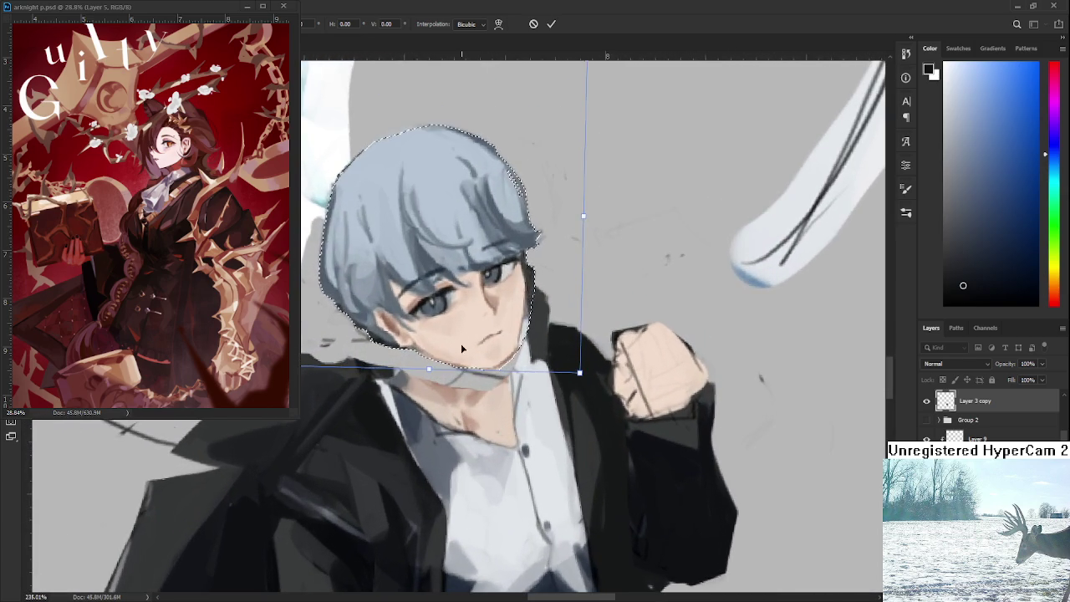
left_click_drag(461, 344, 455, 343)
left_click_drag(585, 322, 590, 298)
key("Return")
key("ctrl+d")
Step: Sample a range of lighter and darker skin tones from the neck
key("b")
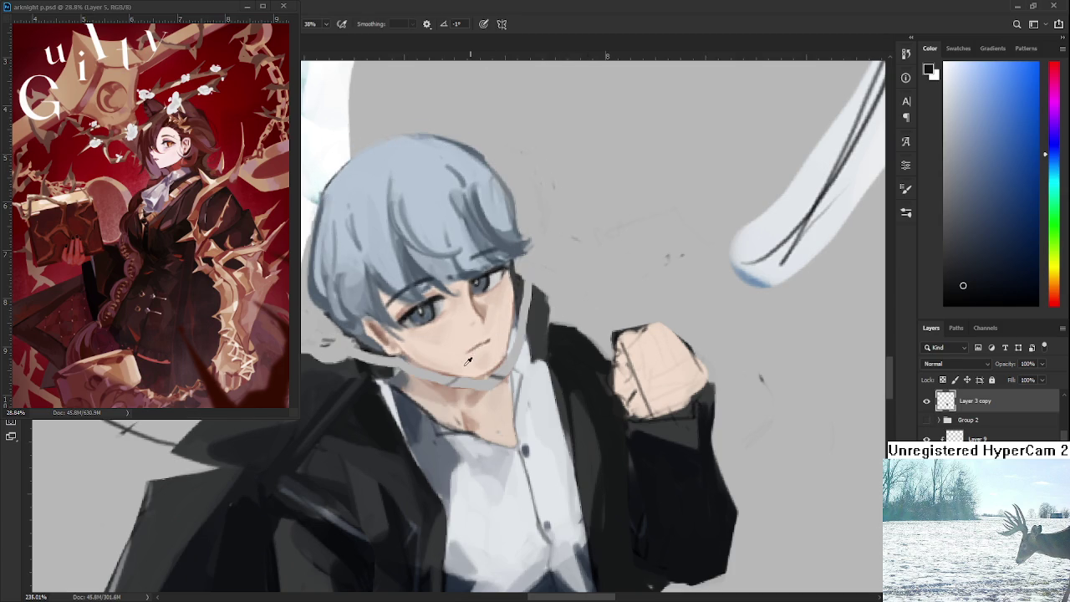
left_click(430, 376, "alt")
left_click_drag(431, 376, 410, 374)
left_click(439, 389, "alt")
left_click(465, 386, "alt")
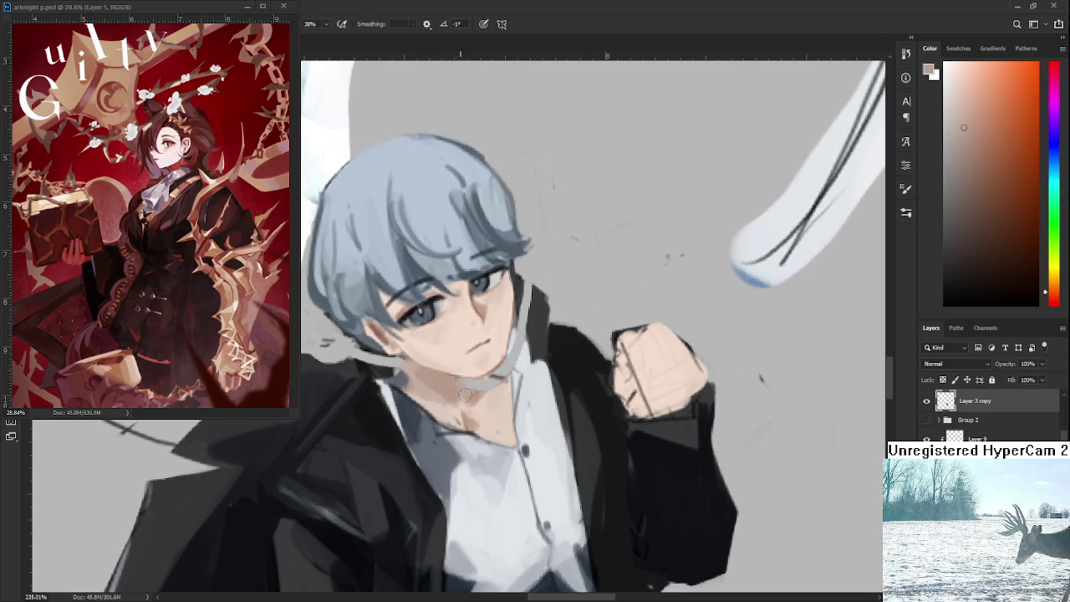
left_click(493, 393, "alt")
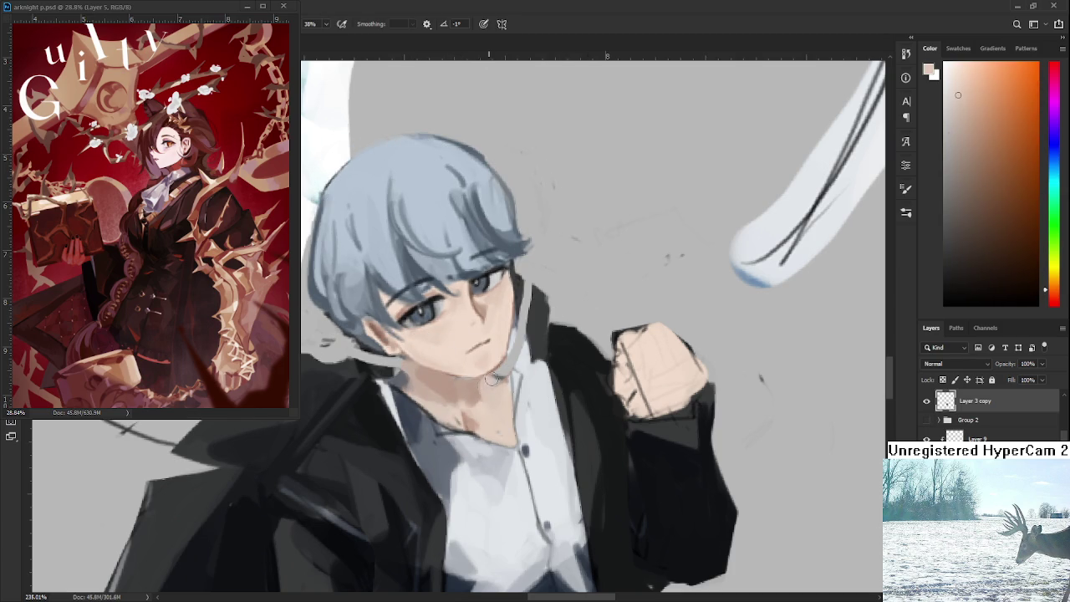
left_click(500, 378, "alt")
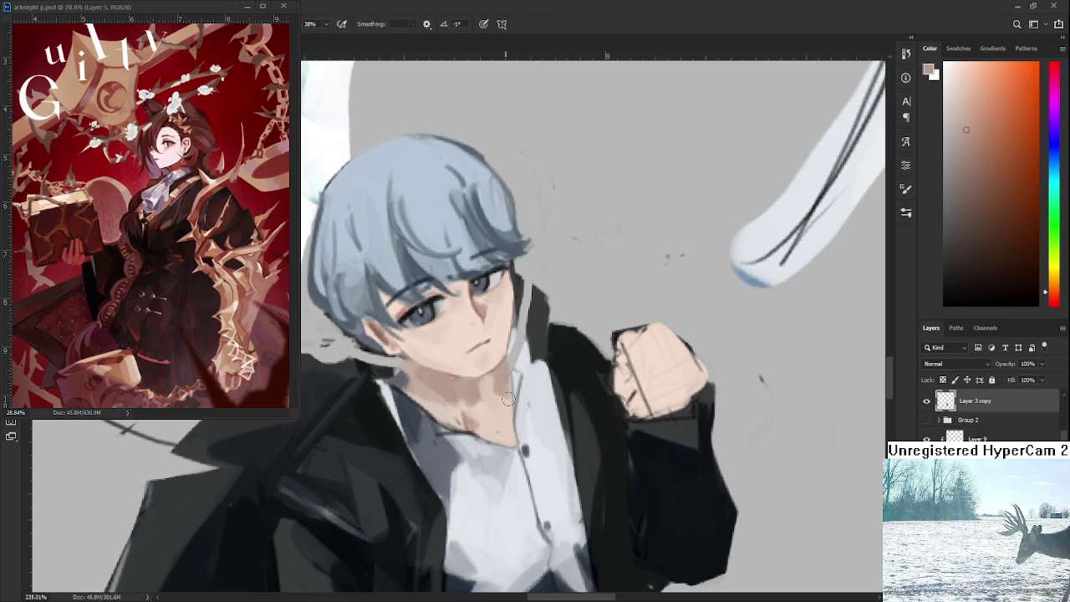
left_click(495, 397, "alt")
Step: Sample the jacket's dark blue-grey
scroll(489, 355, "down", 3)
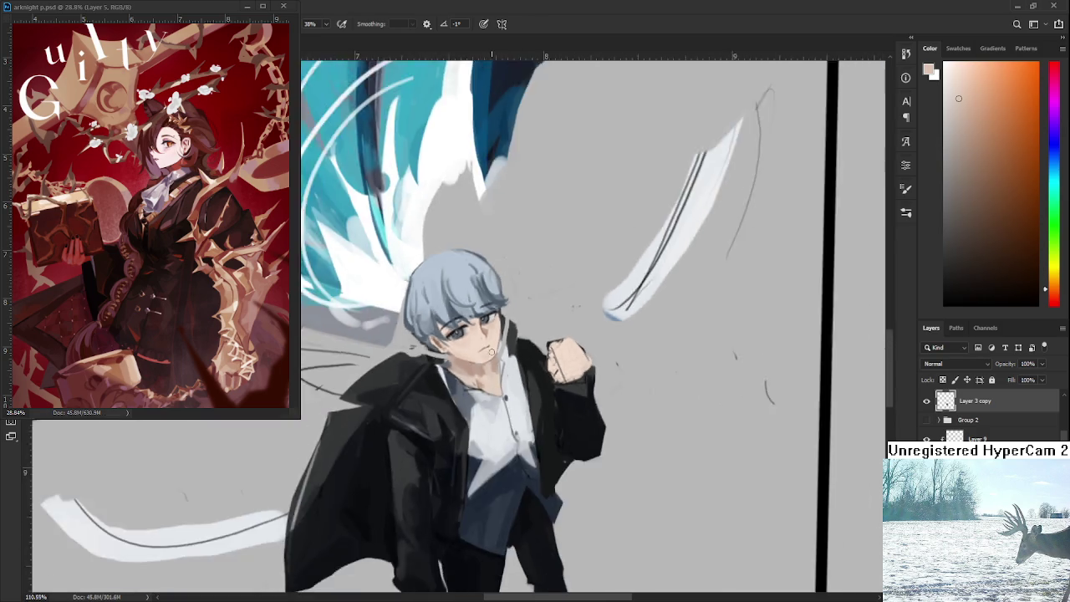
scroll(489, 355, "down", 3)
scroll(549, 361, "up", 2)
scroll(550, 361, "up", 3)
scroll(560, 356, "down", 2)
scroll(570, 350, "down", 2)
scroll(464, 342, "down", 2)
scroll(464, 342, "up", 4)
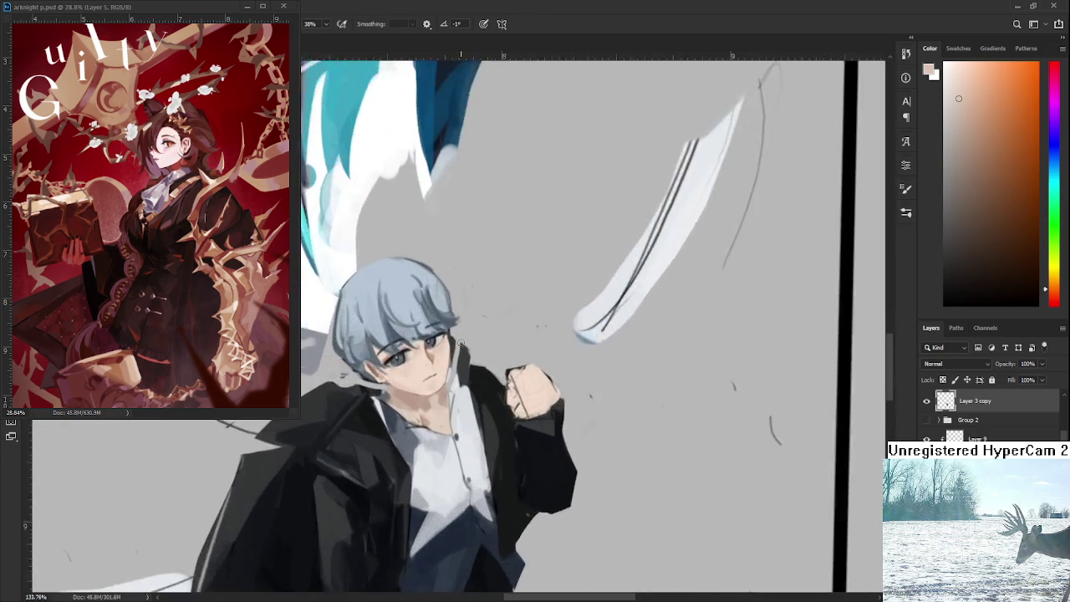
scroll(464, 342, "up", 2)
left_click(454, 442, "alt")
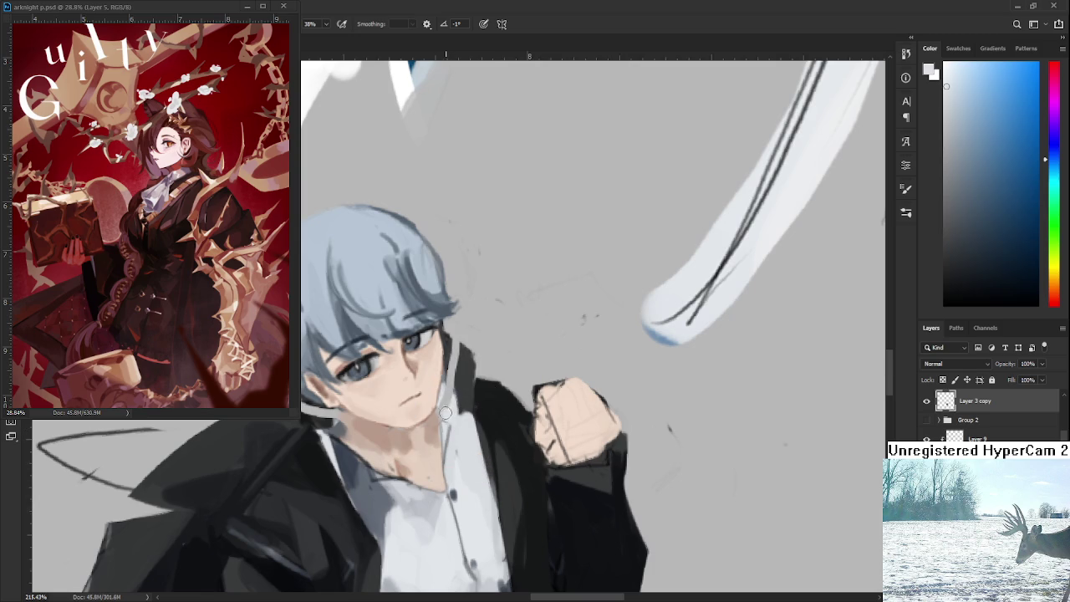
Step: Extend the jacket collar up beside the neck and add a small dark shadow below the ear
left_click_drag(460, 385, 473, 368)
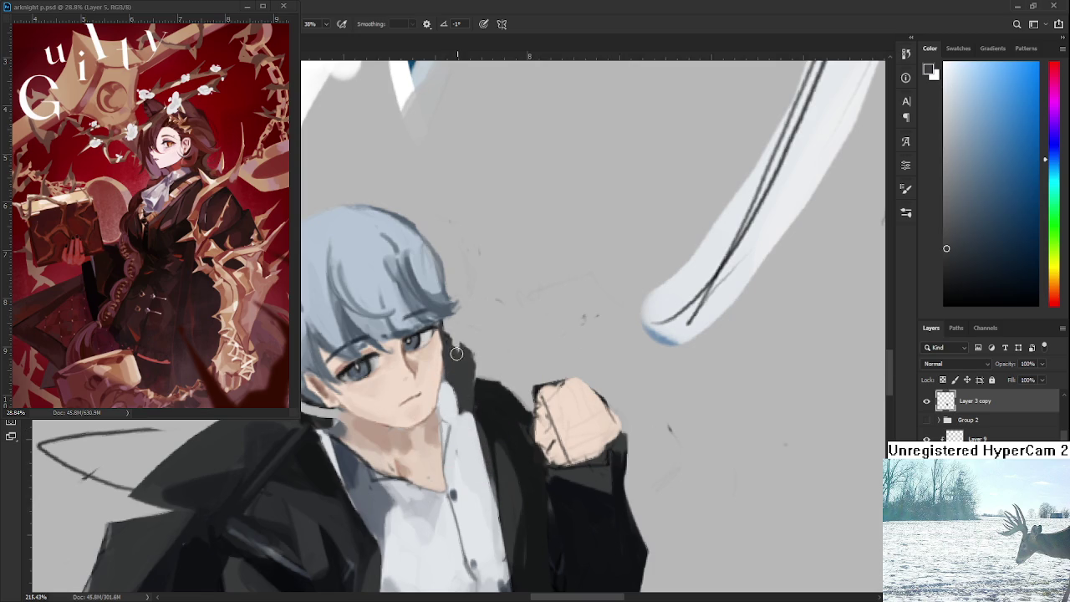
scroll(481, 341, "down", 3)
scroll(469, 341, "down", 1)
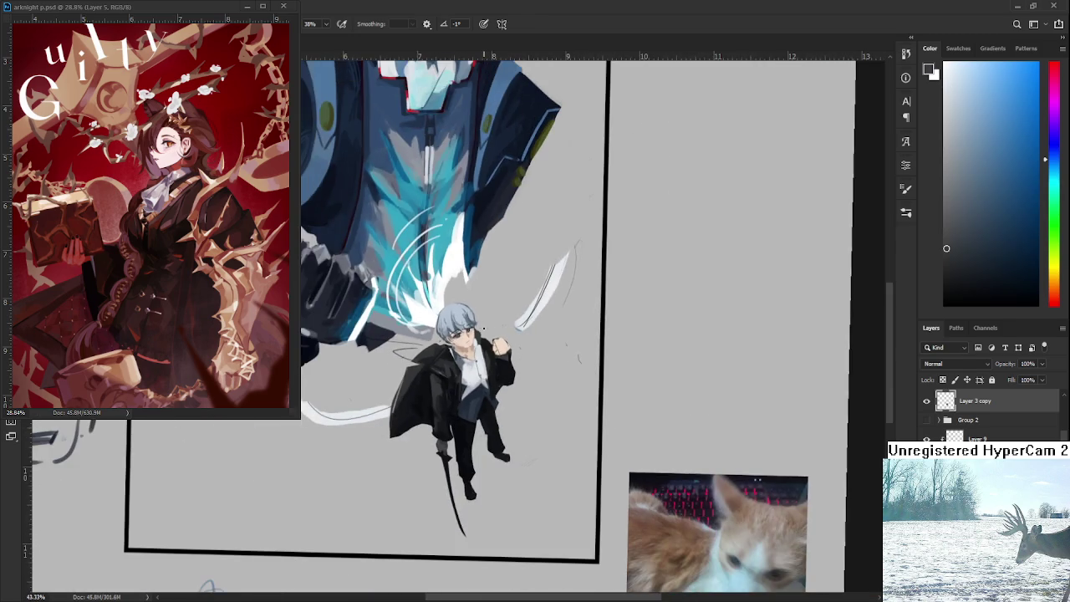
scroll(456, 341, "up", 1)
scroll(443, 341, "up", 2)
left_click(415, 375, "alt")
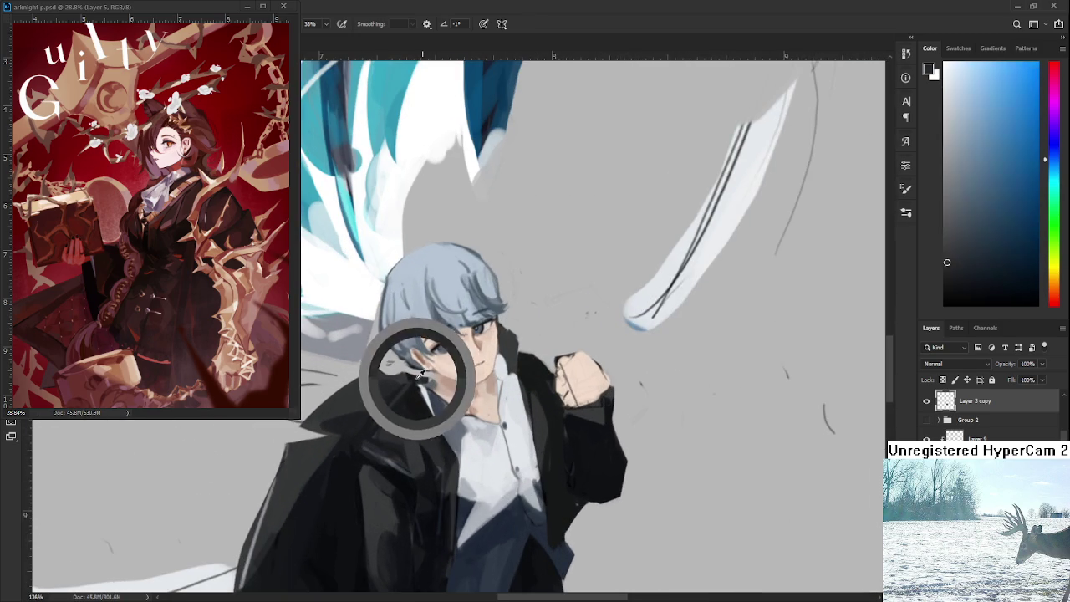
left_click_drag(423, 376, 409, 373)
Step: Recentre on the boy and shade the left edge of his face and hair with a sampled tone
scroll(455, 347, "down", 2)
scroll(457, 344, "down", 2)
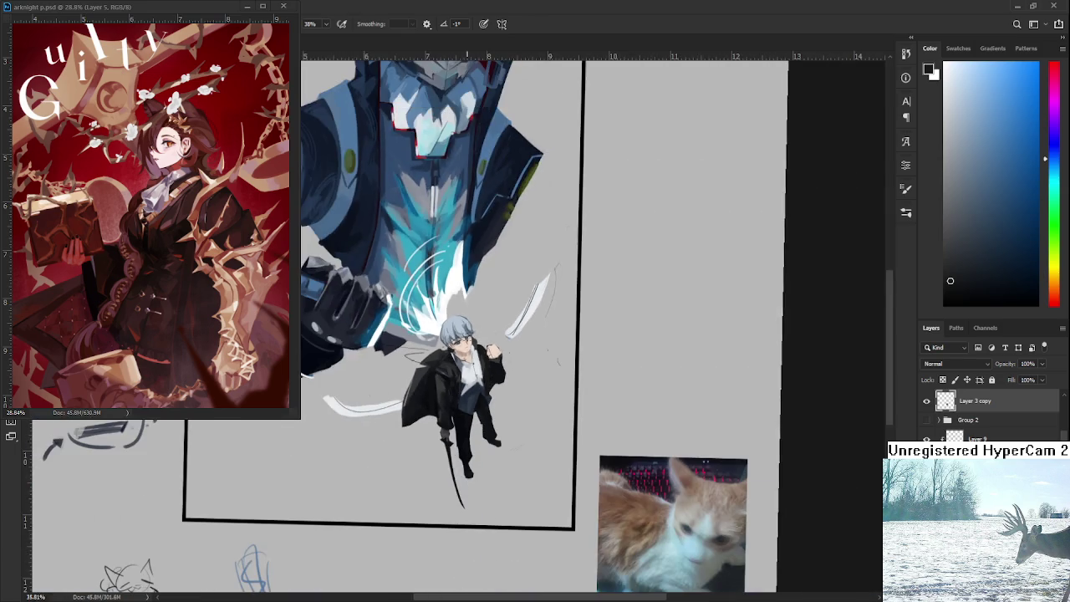
scroll(498, 365, "up", 2)
scroll(502, 367, "up", 2)
scroll(535, 371, "up", 2)
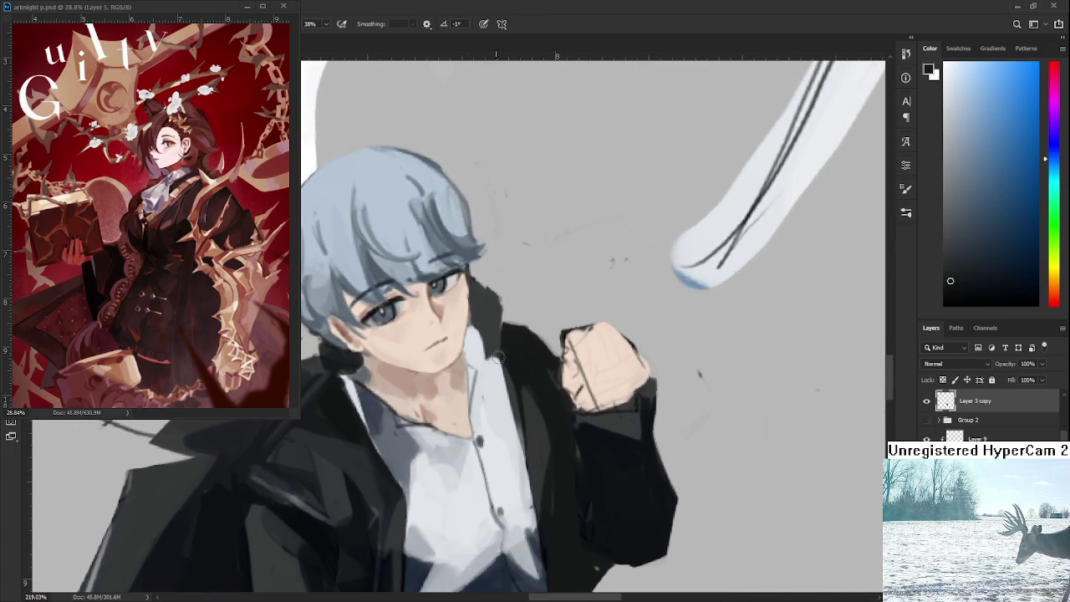
scroll(545, 373, "down", 2)
scroll(530, 365, "down", 2)
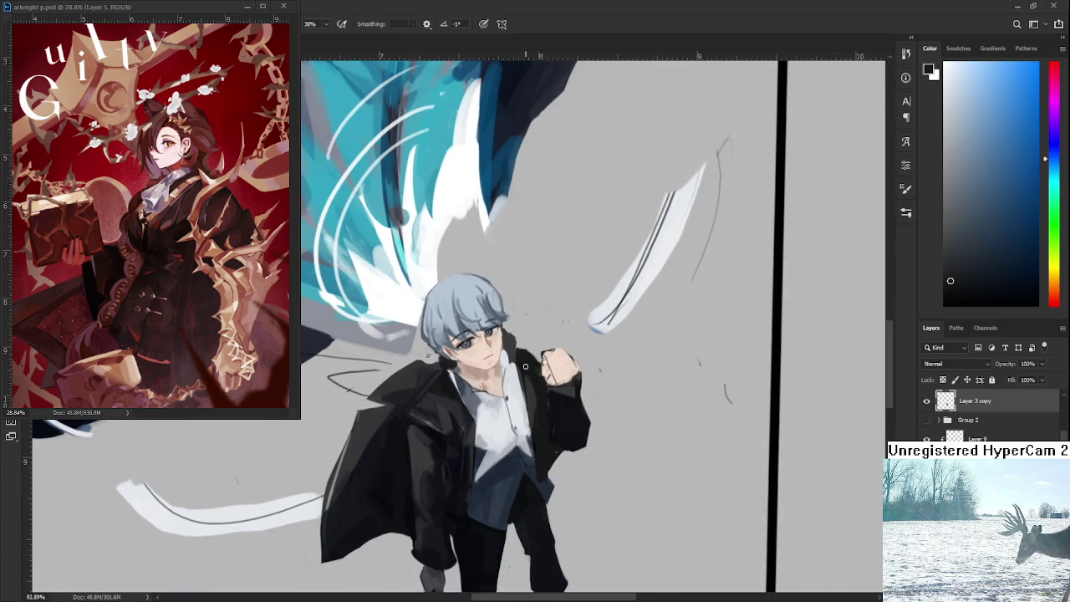
scroll(525, 366, "down", 2)
scroll(525, 366, "up", 3)
scroll(480, 383, "up", 1)
scroll(480, 383, "down", 1)
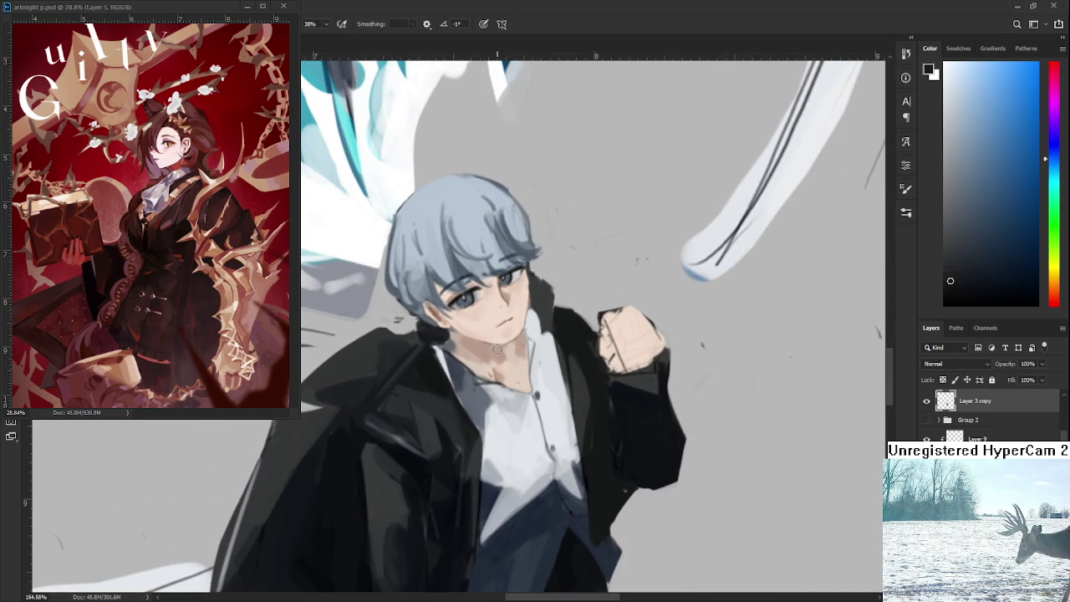
scroll(498, 349, "down", 1)
scroll(499, 347, "down", 1)
scroll(500, 343, "down", 1)
scroll(502, 339, "up", 1)
scroll(503, 341, "up", 3)
scroll(510, 336, "up", 1)
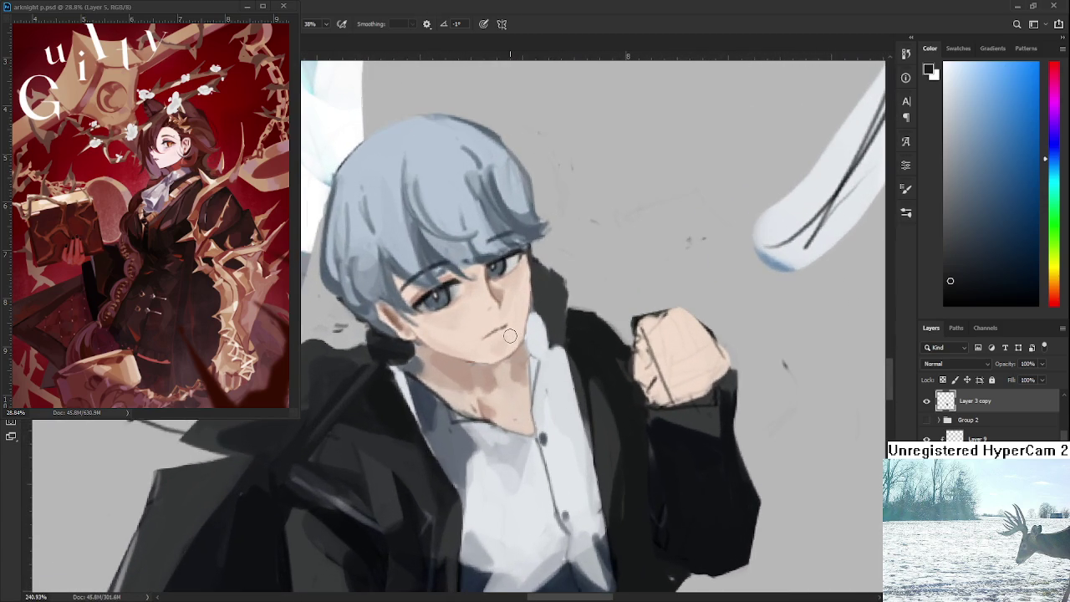
scroll(510, 335, "down", 2)
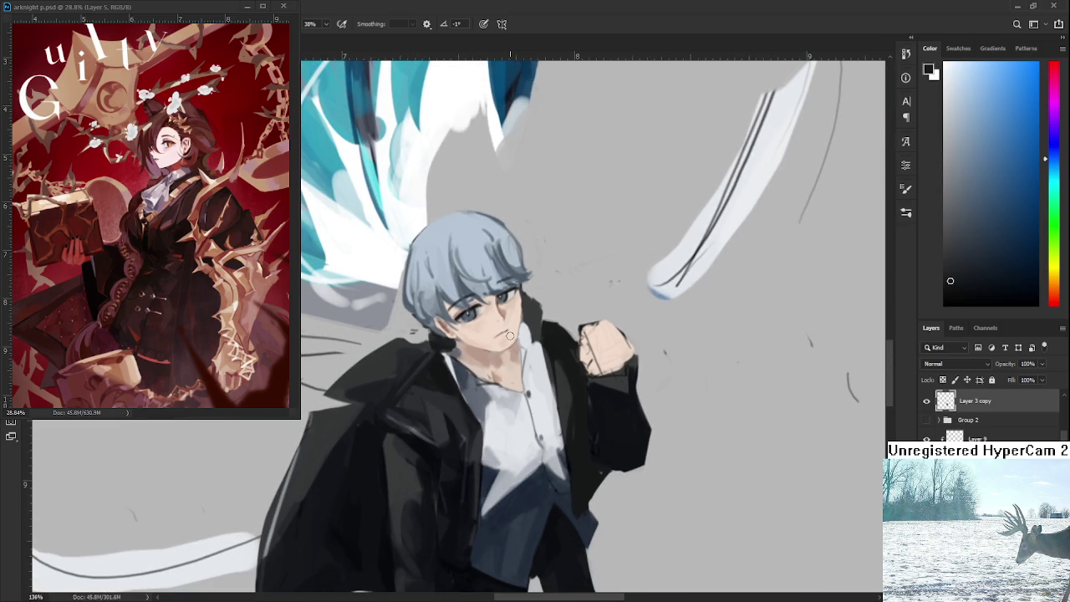
scroll(510, 336, "down", 1)
scroll(510, 336, "down", 2)
scroll(509, 335, "down", 1)
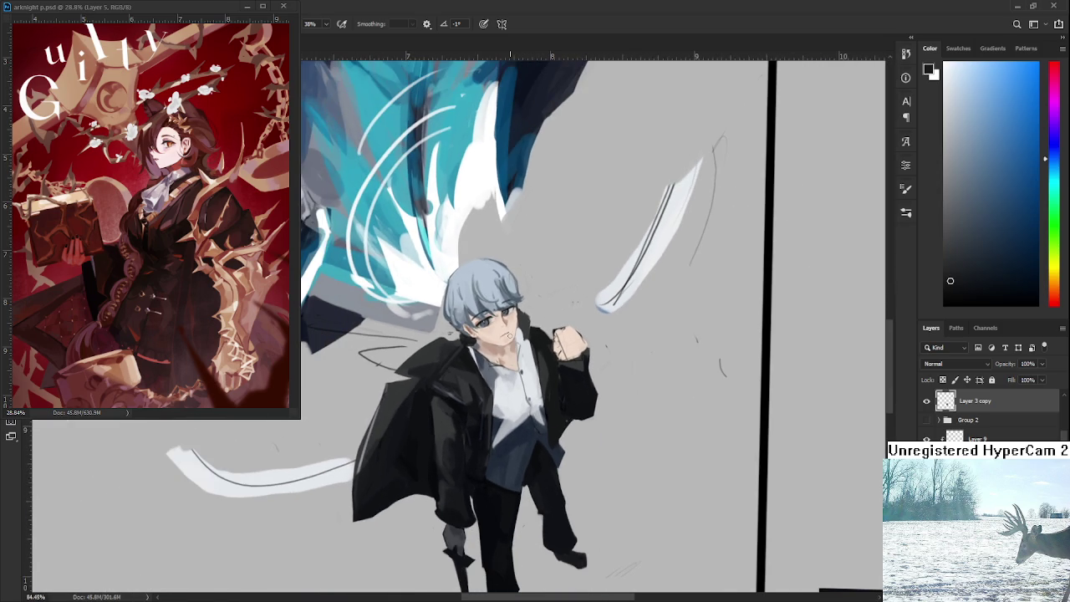
scroll(510, 336, "down", 1)
scroll(510, 416, "down", 2)
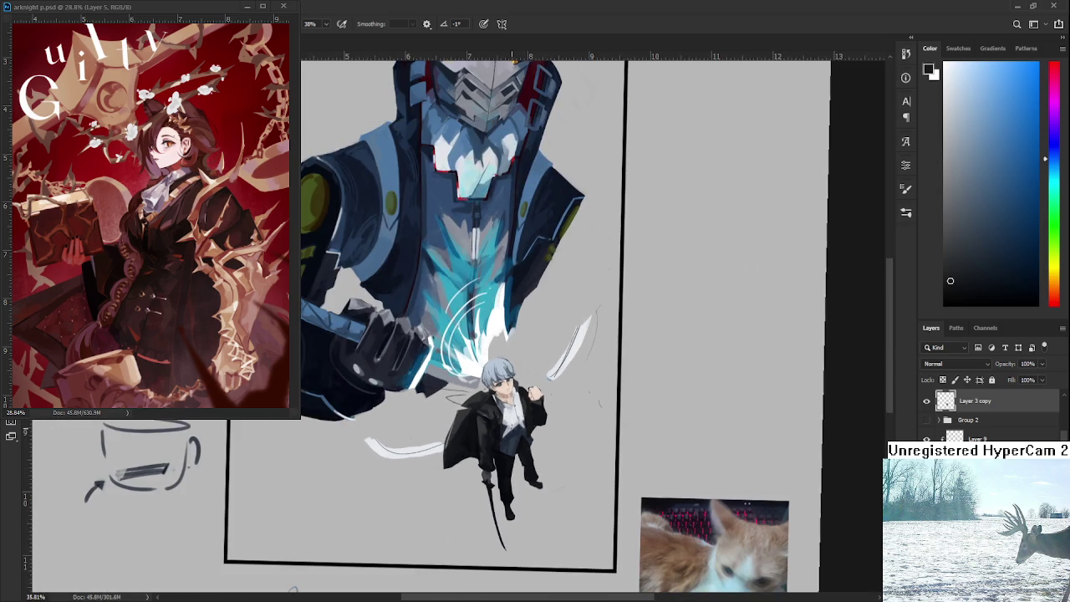
scroll(536, 401, "up", 1)
scroll(536, 401, "up", 2)
scroll(535, 401, "down", 2)
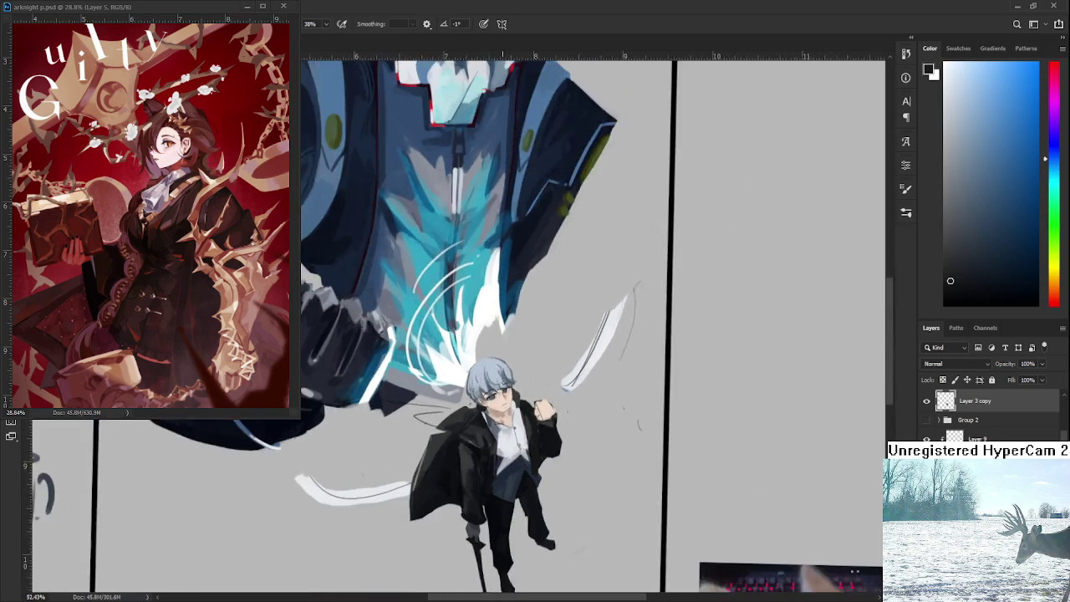
scroll(535, 402, "down", 1)
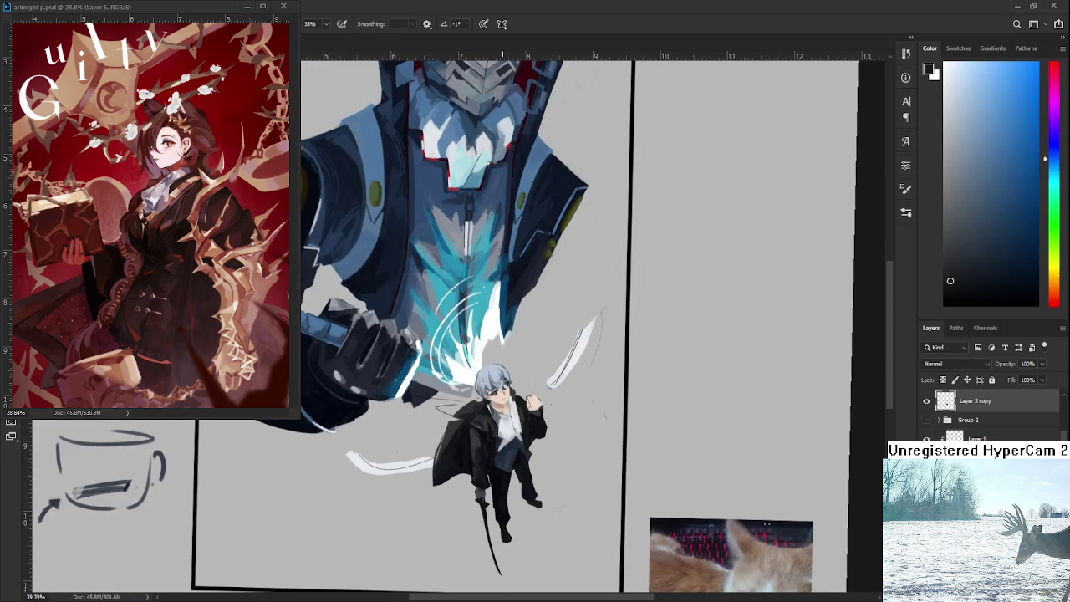
left_click_drag(502, 383, 419, 474)
scroll(419, 474, "up", 1)
scroll(435, 418, "up", 2)
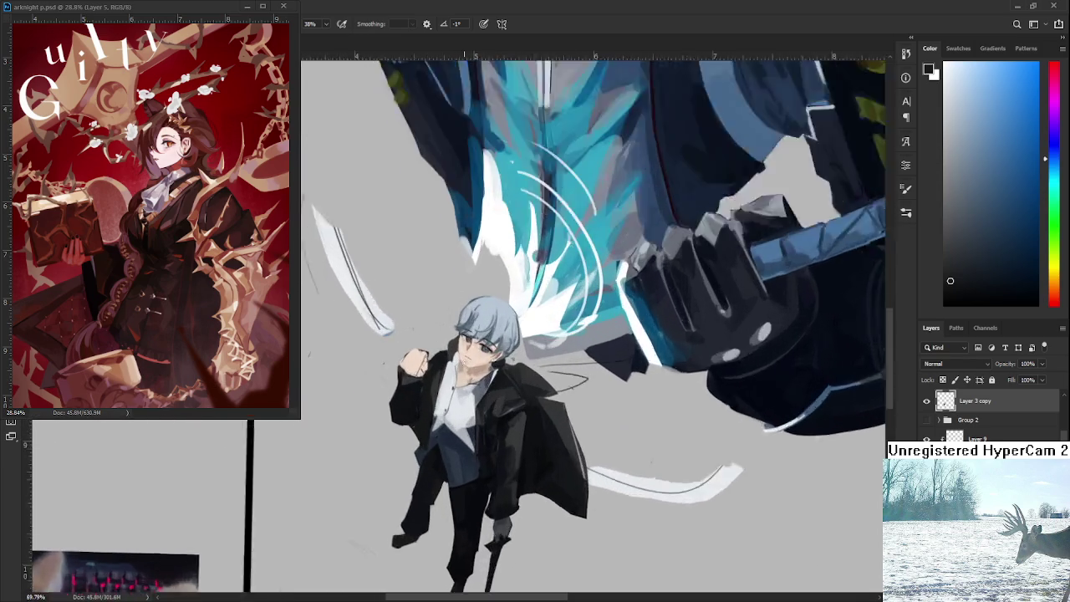
scroll(448, 377, "up", 2)
scroll(458, 344, "up", 2)
left_click(452, 335, "alt")
mouse_move(452, 349)
left_mouse_down()
mouse_move(453, 317)
mouse_move(456, 343)
left_mouse_up()
scroll(502, 335, "down", 7)
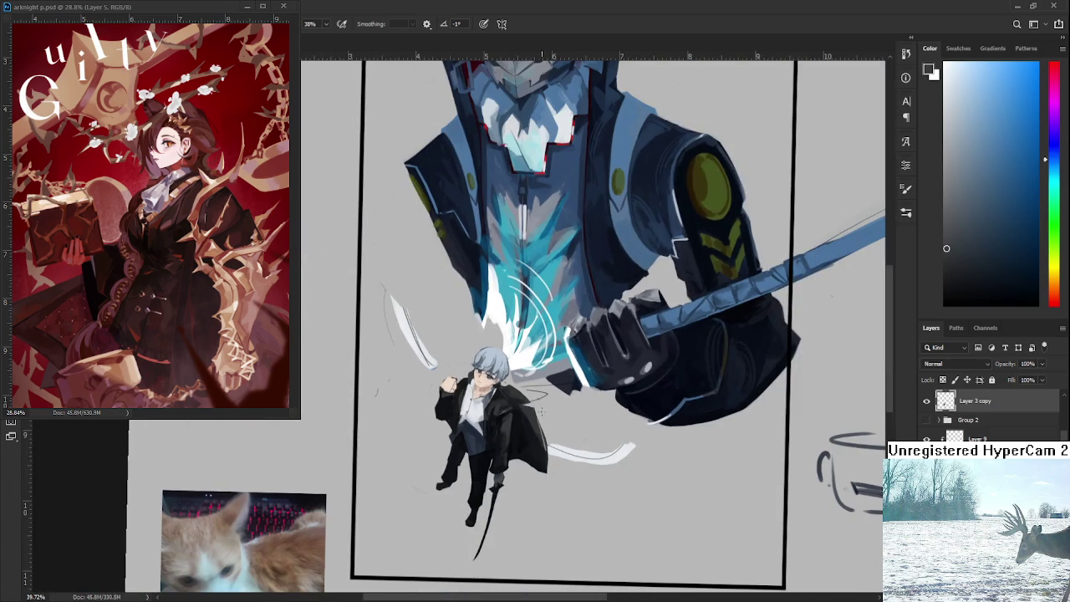
scroll(490, 380, "up", 2)
scroll(493, 381, "up", 3)
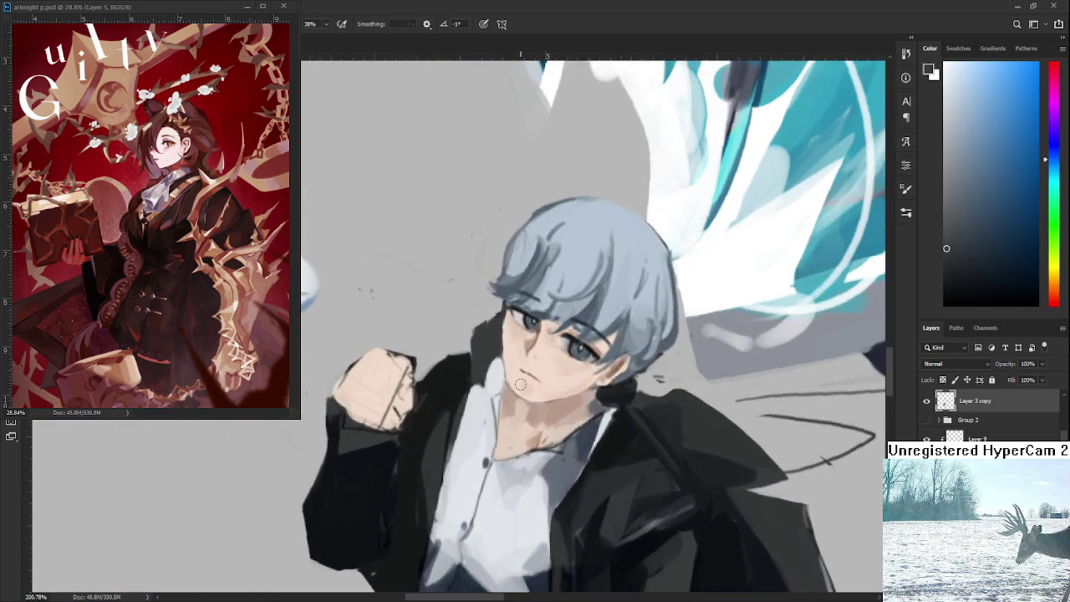
Step: Zoom in and sample light skin and grey tones from the boy's face and collar
scroll(519, 383, "up", 1)
left_click(485, 384, "alt")
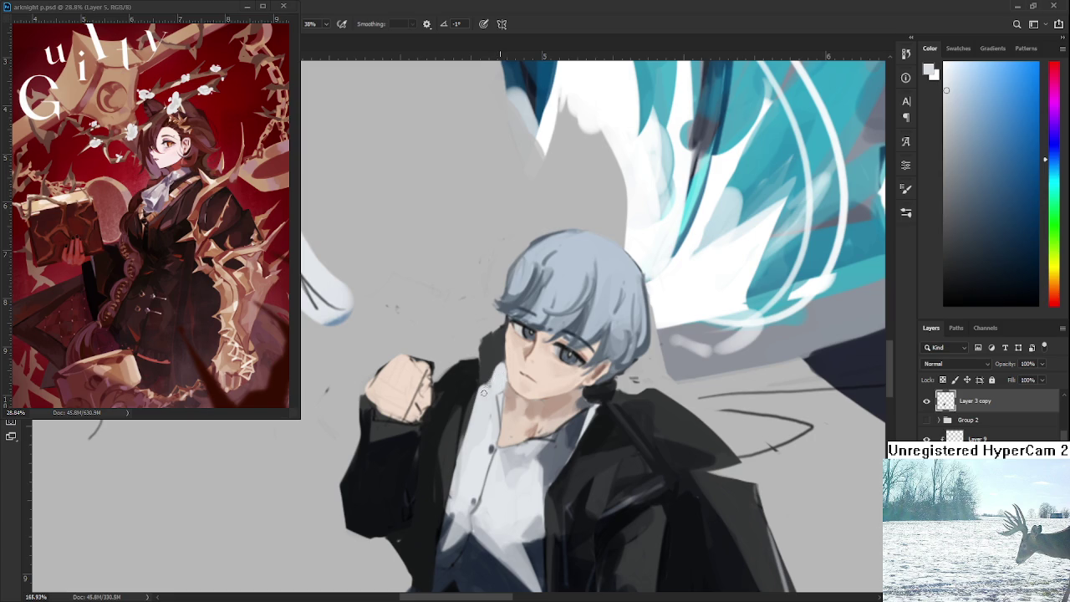
left_click(500, 367, "alt")
left_click(490, 387, "alt")
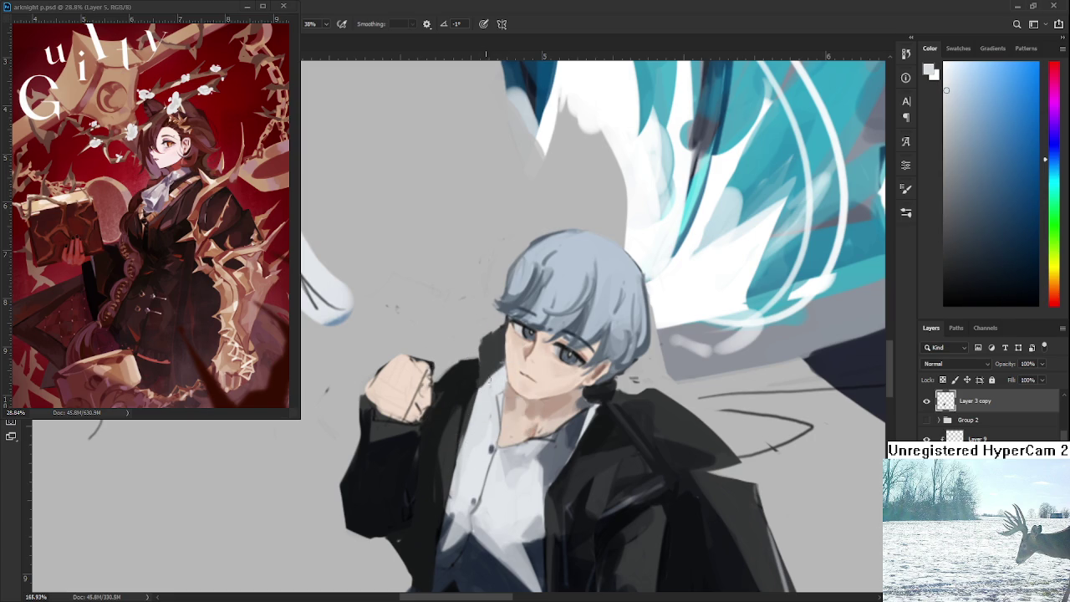
left_click(487, 404, "alt")
left_click(493, 390, "alt")
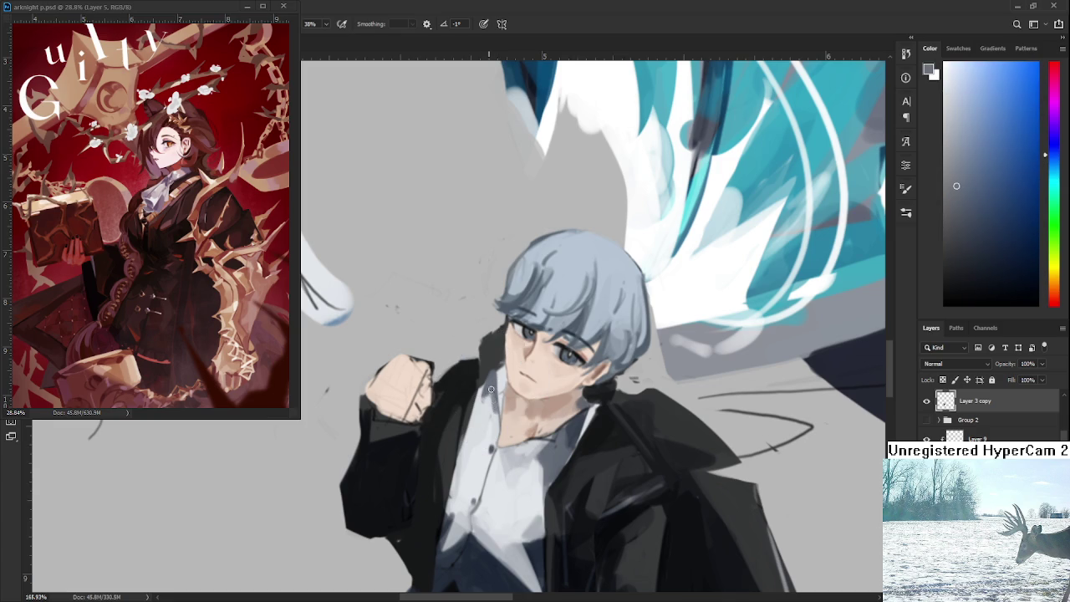
left_click(503, 367, "alt")
left_click(493, 386, "alt")
Step: Sample the neck's skin tones and paint dark blue-grey shading along the neck and collar
left_click(587, 382, "alt")
left_click(587, 399, "alt")
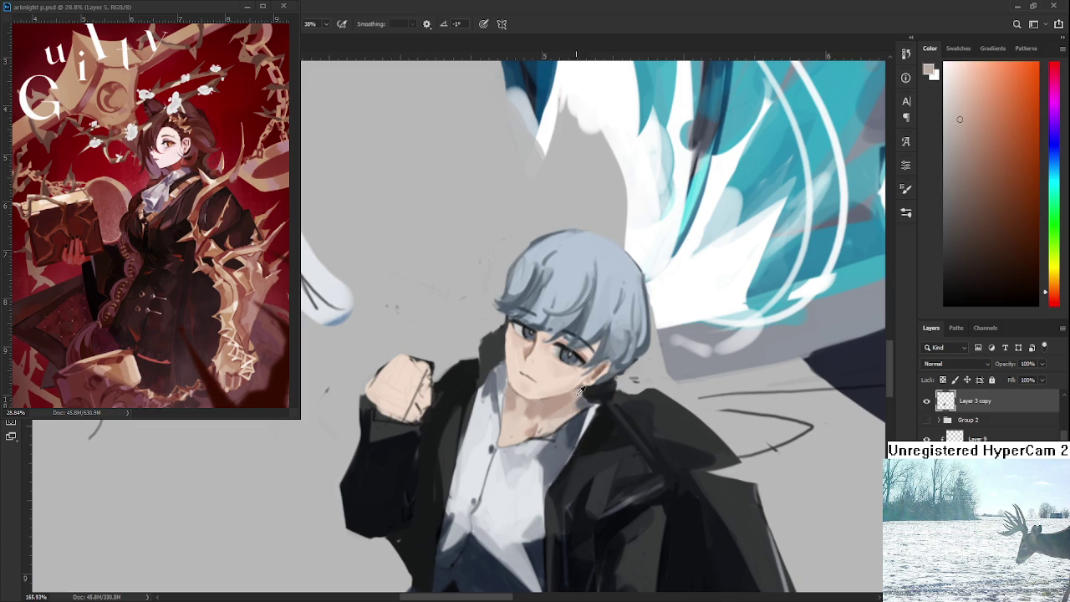
left_click(590, 393, "alt")
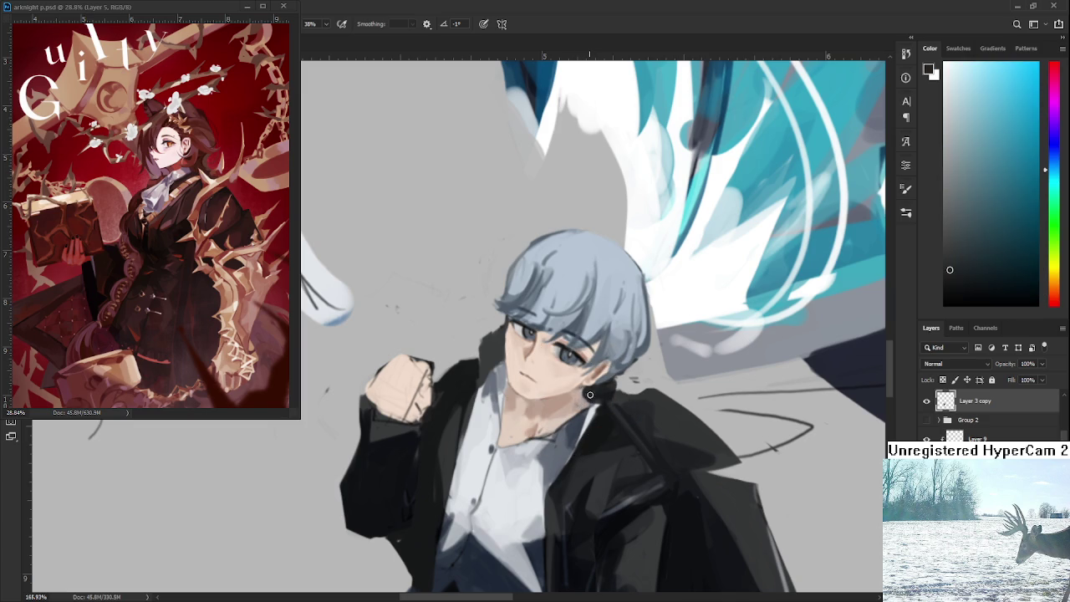
left_click_drag(585, 397, 577, 379)
left_click(579, 407, "alt")
left_click(557, 390, "alt")
mouse_move(585, 376)
left_mouse_down()
mouse_move(556, 401)
mouse_move(591, 381)
mouse_move(566, 426)
left_mouse_up()
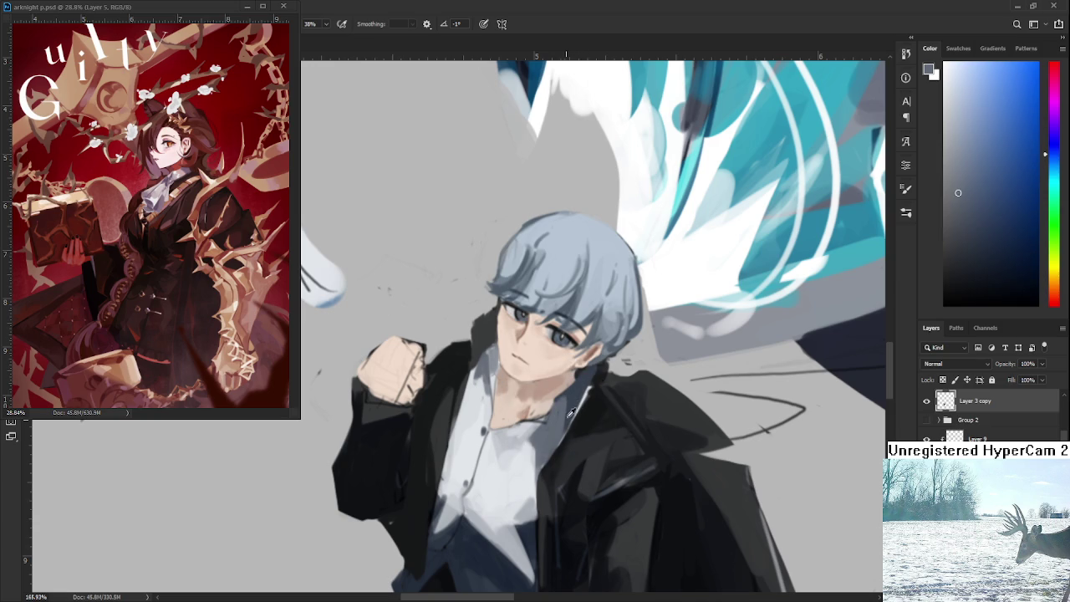
Step: Sample shirt, skin and navy tones near the face, briefly toggling Eraser and Brush
left_click(558, 418, "alt")
left_click(548, 403, "alt")
mouse_move(570, 389)
left_mouse_down()
mouse_move(507, 456)
mouse_move(539, 408)
left_mouse_up()
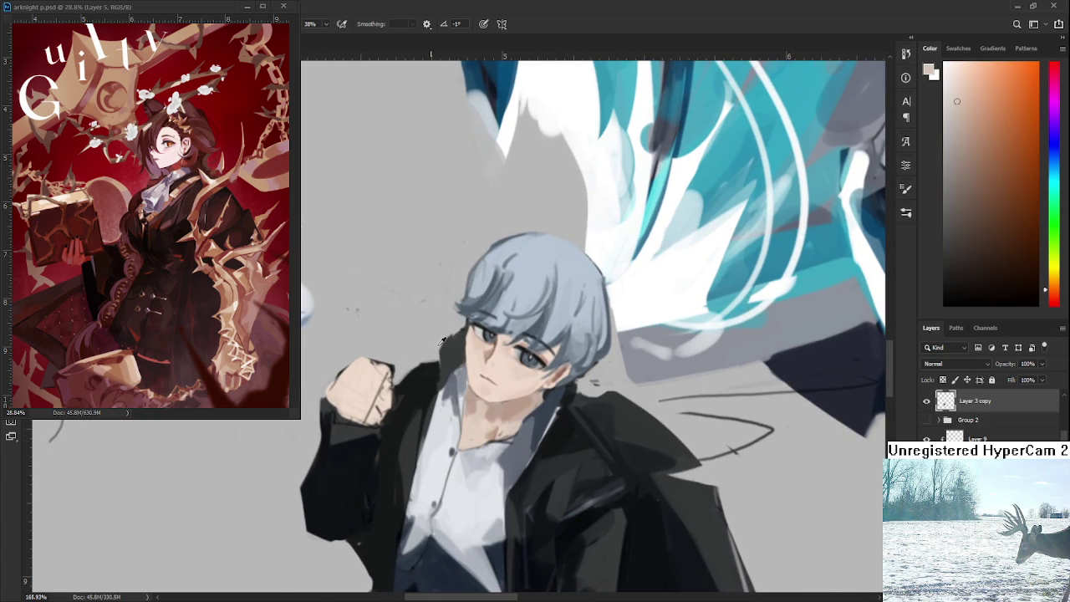
left_click(460, 372, "alt")
left_click(460, 363, "alt")
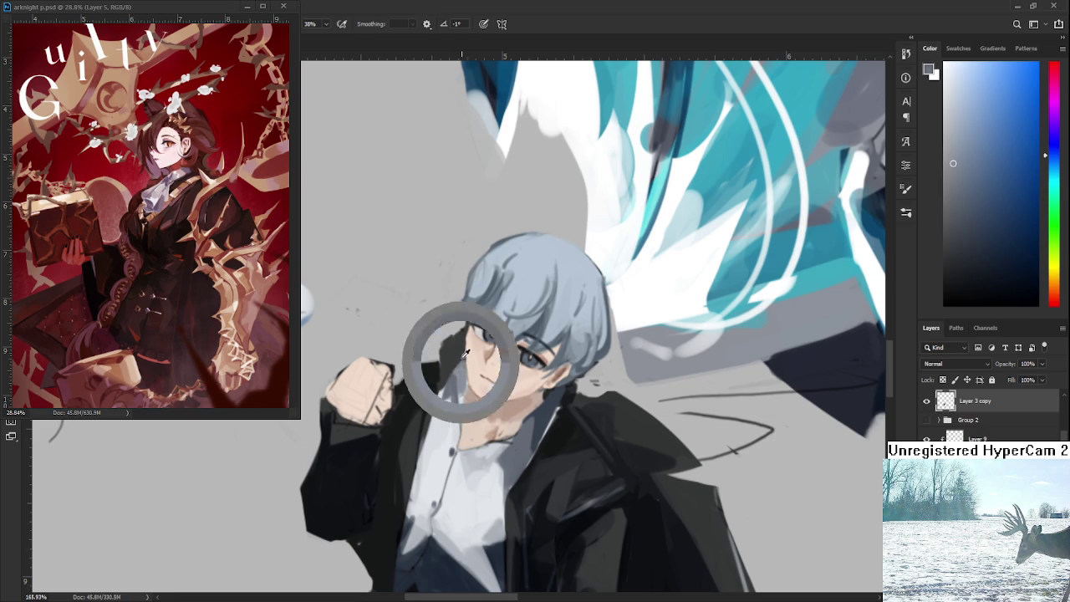
key("e")
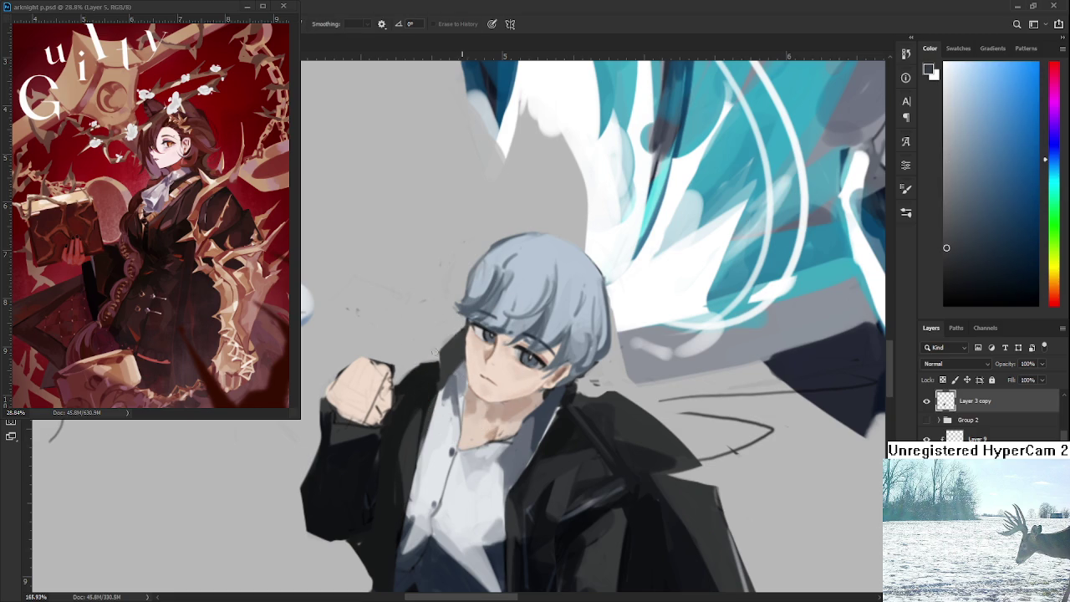
key("b")
left_click(574, 398, "alt")
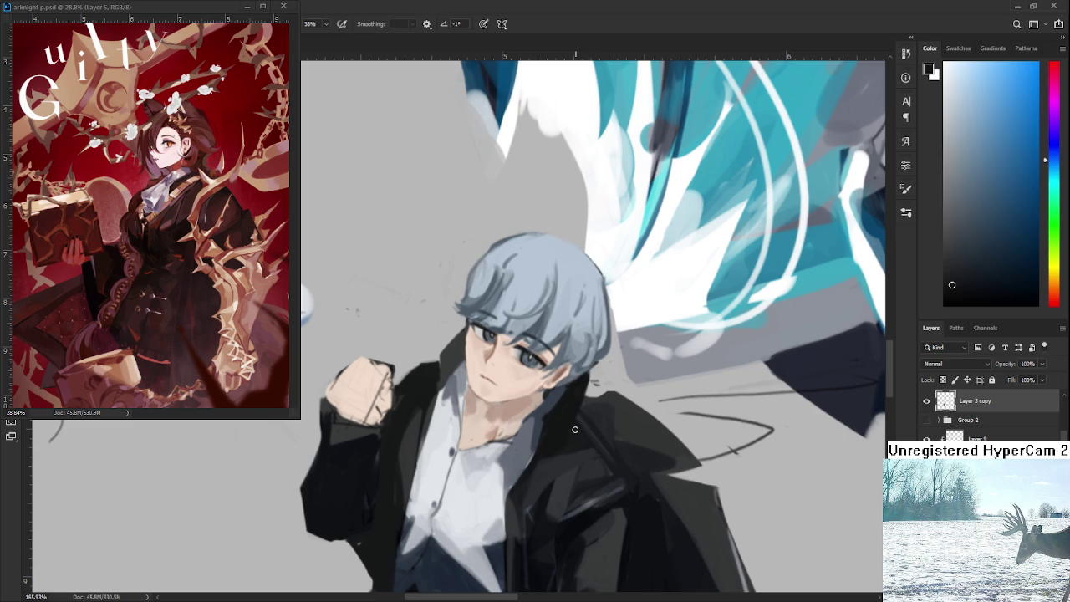
Step: Flip the canvas horizontally to check the composition, then zoom in on the face
scroll(586, 447, "down", 3)
scroll(585, 448, "down", 2)
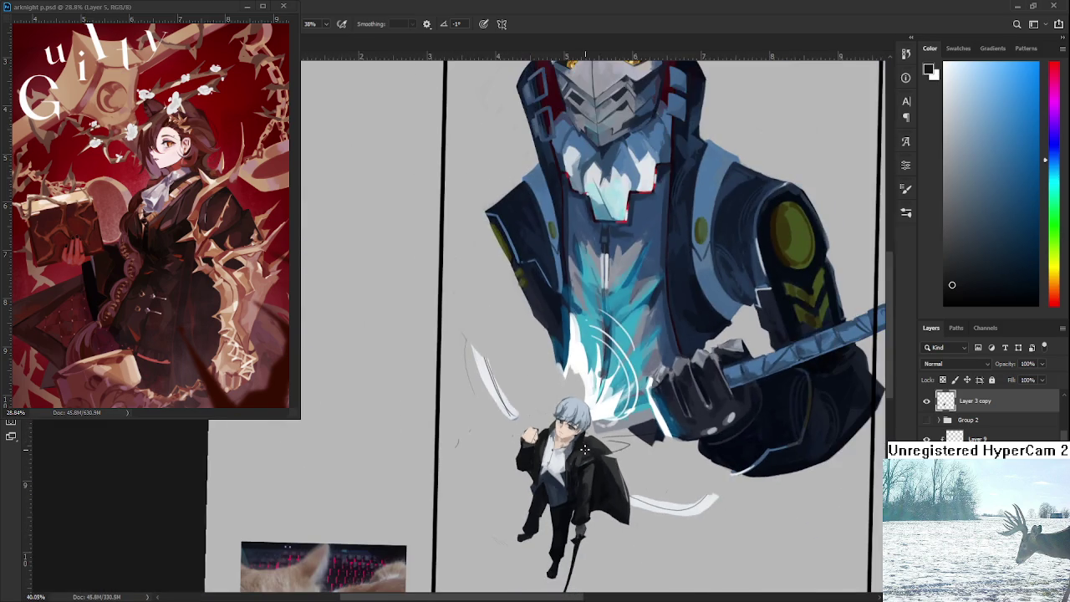
scroll(585, 447, "up", 1)
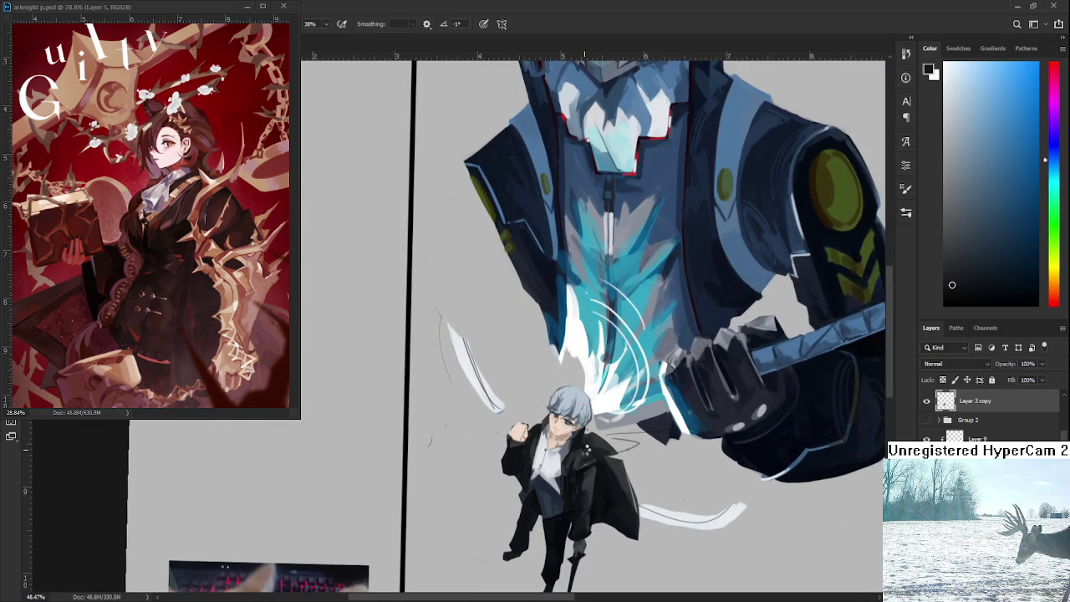
key("h")
scroll(584, 449, "down", 2)
scroll(535, 451, "up", 2)
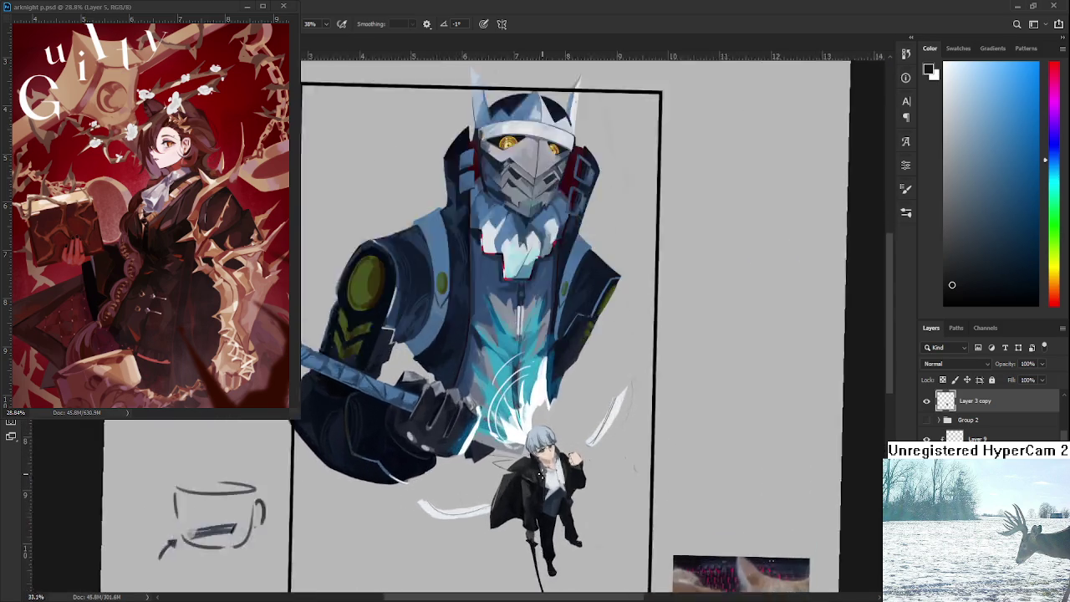
scroll(544, 447, "up", 3)
scroll(551, 444, "up", 2)
scroll(551, 444, "down", 2)
scroll(560, 426, "down", 2)
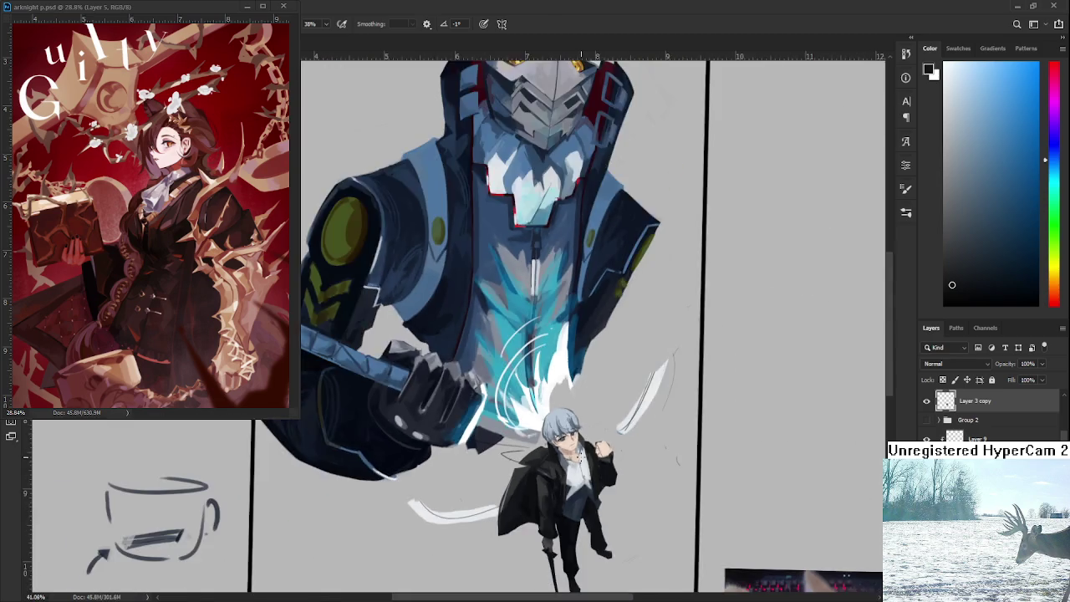
scroll(581, 388, "up", 1)
scroll(460, 372, "up", 2)
scroll(460, 372, "up", 2)
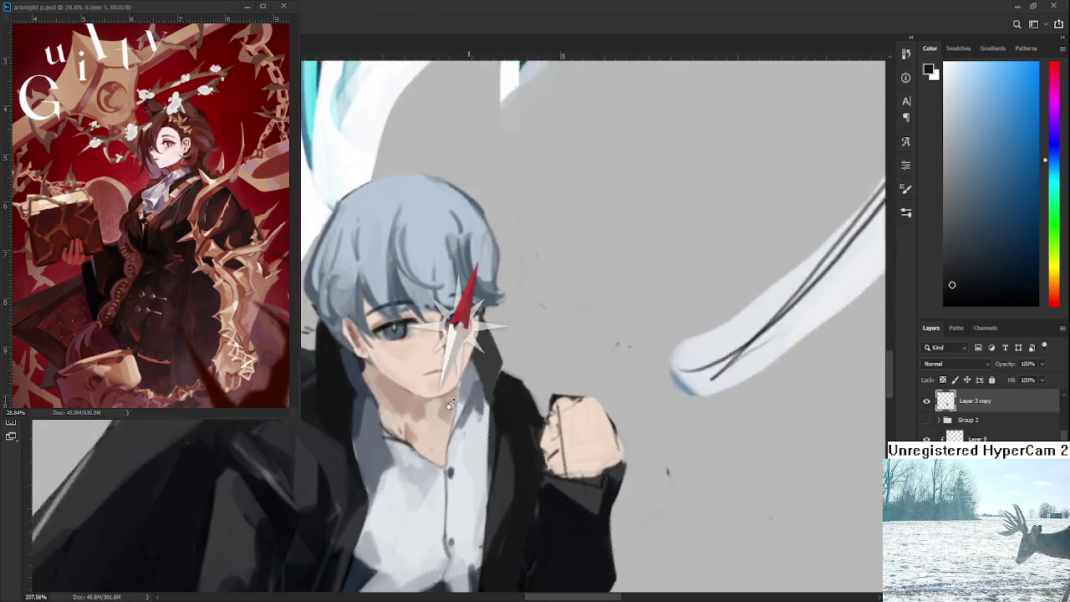
scroll(460, 373, "up", 2)
Step: Sample warm cheek skin tones and softly shade under the boy's chin
left_click(387, 373, "alt")
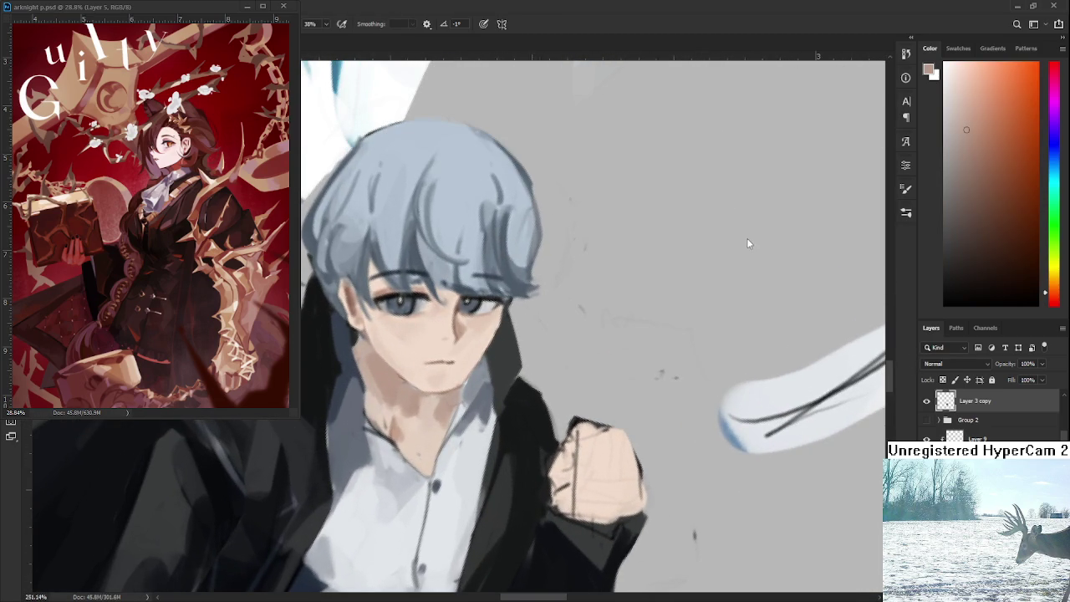
scroll(351, 289, "up", 1)
left_click(339, 302, "alt")
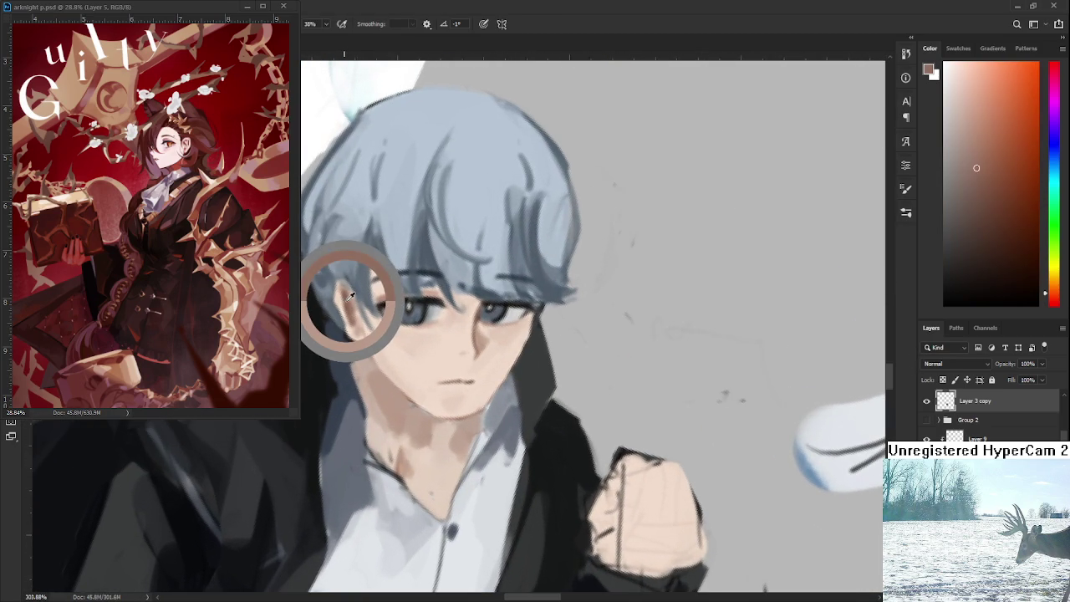
left_click(355, 305, "alt")
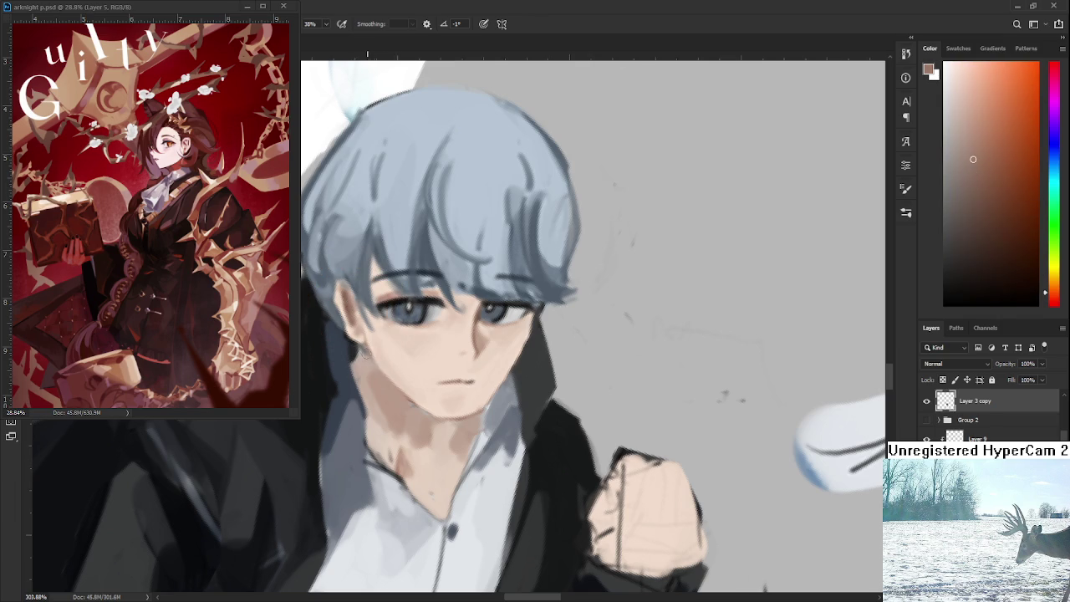
left_click_drag(403, 418, 417, 420)
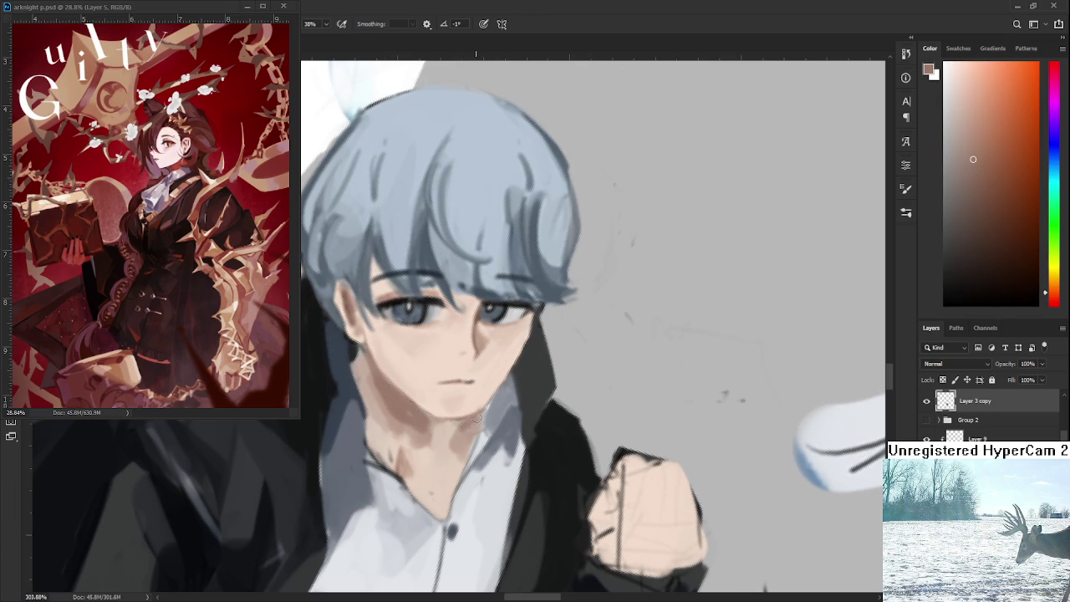
key("r")
left_click_drag(472, 431, 520, 449)
scroll(521, 449, "down", 5)
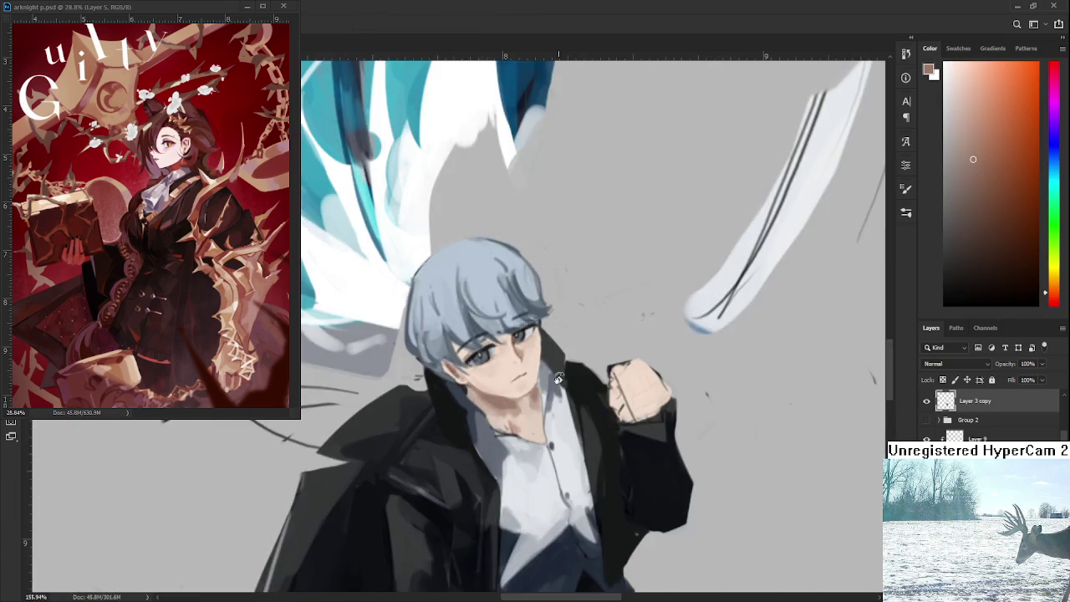
Step: Move to the cup sketch, reset the colour to black, and outline a small doodle
scroll(705, 305, "up", 1)
scroll(978, 414, "down", 1)
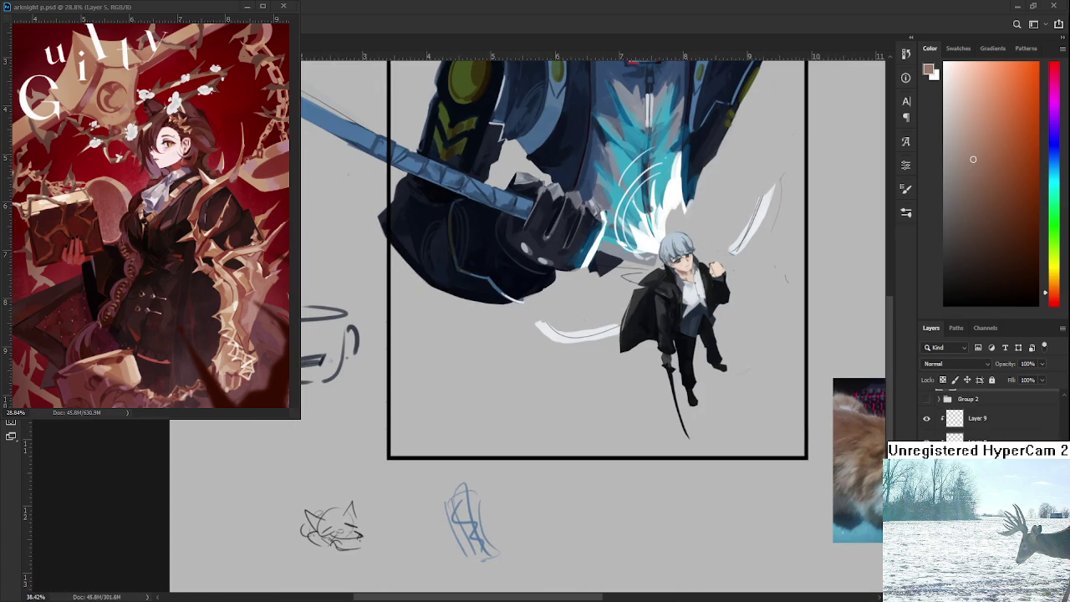
left_click_drag(506, 496, 676, 466)
scroll(394, 461, "up", 2)
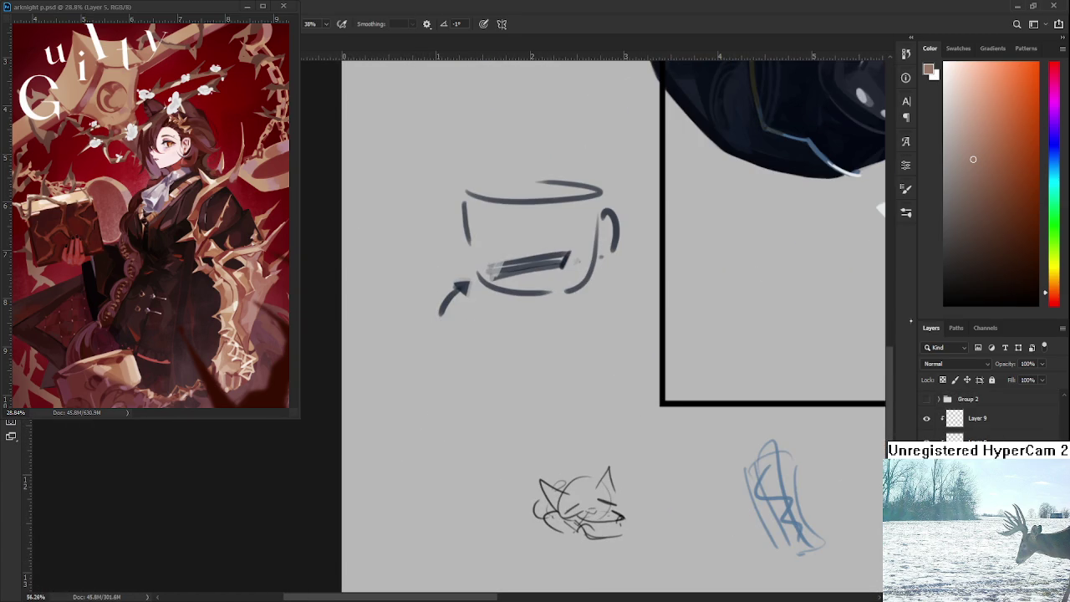
key("d")
mouse_move(399, 441)
left_mouse_down()
mouse_move(396, 480)
mouse_move(413, 470)
mouse_move(400, 441)
left_mouse_up()
key("ctrl+z")
key("ctrl+z")
mouse_move(402, 438)
left_mouse_down()
mouse_move(431, 441)
mouse_move(433, 464)
mouse_move(422, 478)
mouse_move(395, 469)
mouse_move(433, 452)
left_mouse_up()
key("ctrl+z")
key("ctrl+z")
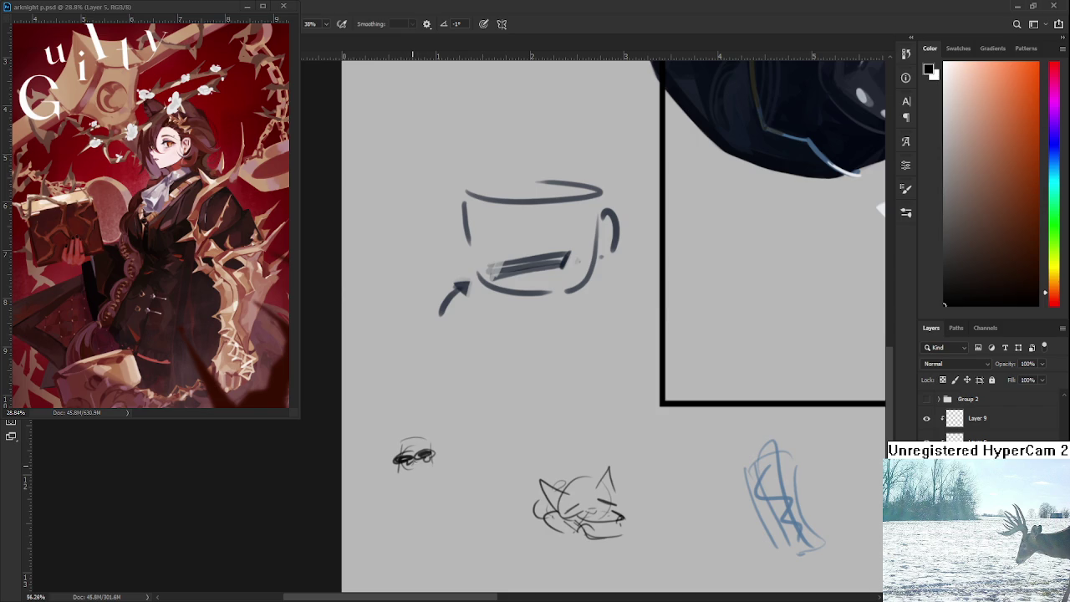
Step: Fill the doodle with dark scribbles, add little legs and side strokes
left_click_drag(405, 453, 431, 447)
key("ctrl+z")
left_click_drag(415, 482, 416, 489)
left_click_drag(422, 481, 423, 488)
left_click_drag(435, 473, 437, 482)
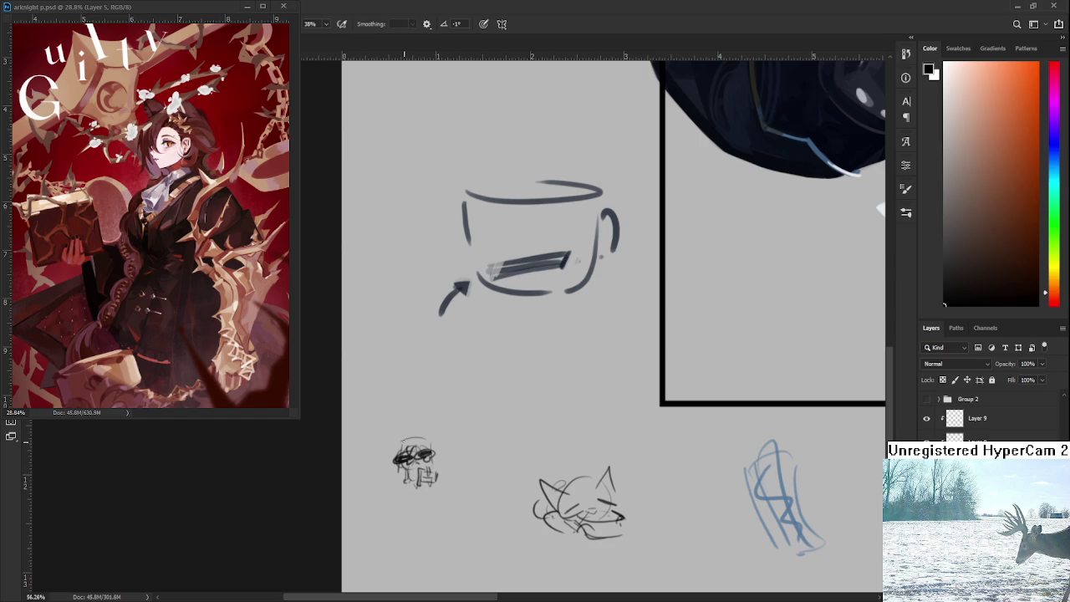
left_click_drag(396, 443, 398, 480)
mouse_move(435, 446)
left_mouse_down()
mouse_move(434, 464)
mouse_move(391, 462)
mouse_move(413, 456)
mouse_move(412, 439)
mouse_move(435, 450)
mouse_move(311, 511)
left_mouse_up()
scroll(443, 452, "down", 2)
scroll(311, 510, "up", 3)
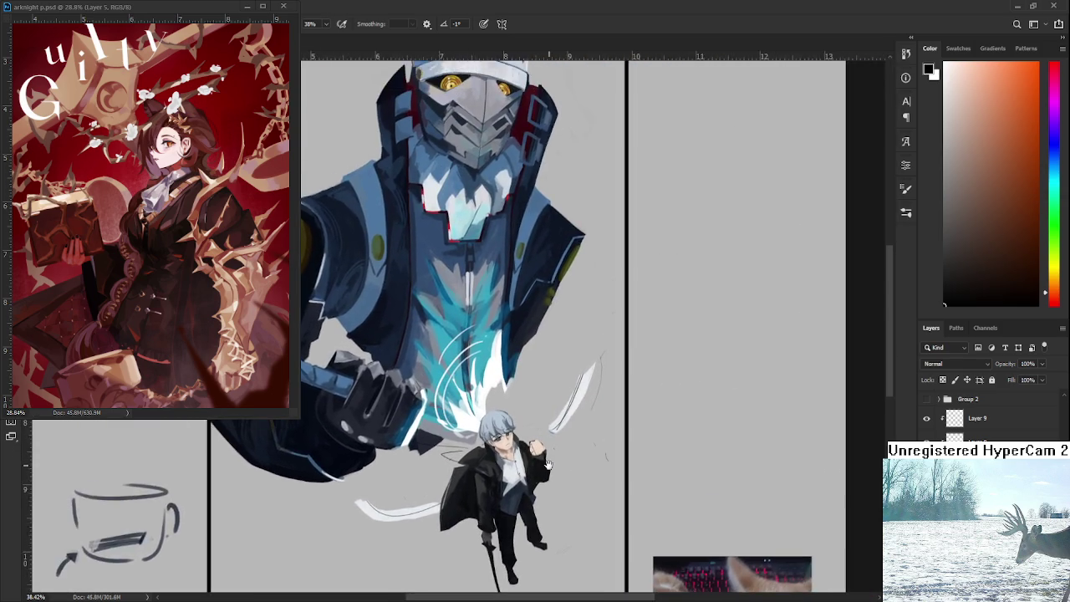
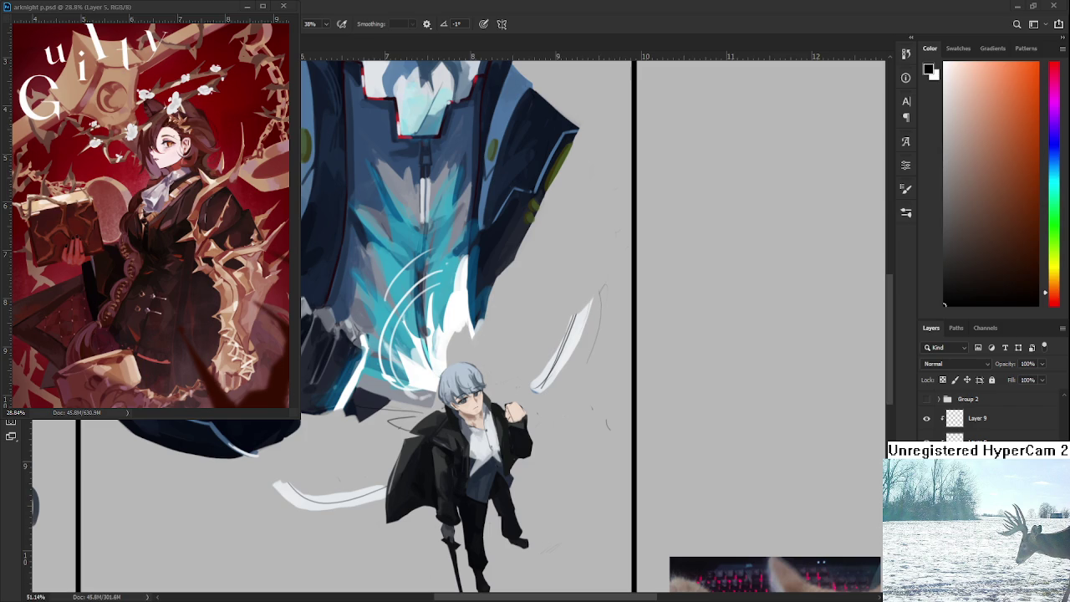
Step: Lasso the boy's right leg and free-transform it slightly left to tighten his stance
scroll(592, 384, "up", 2)
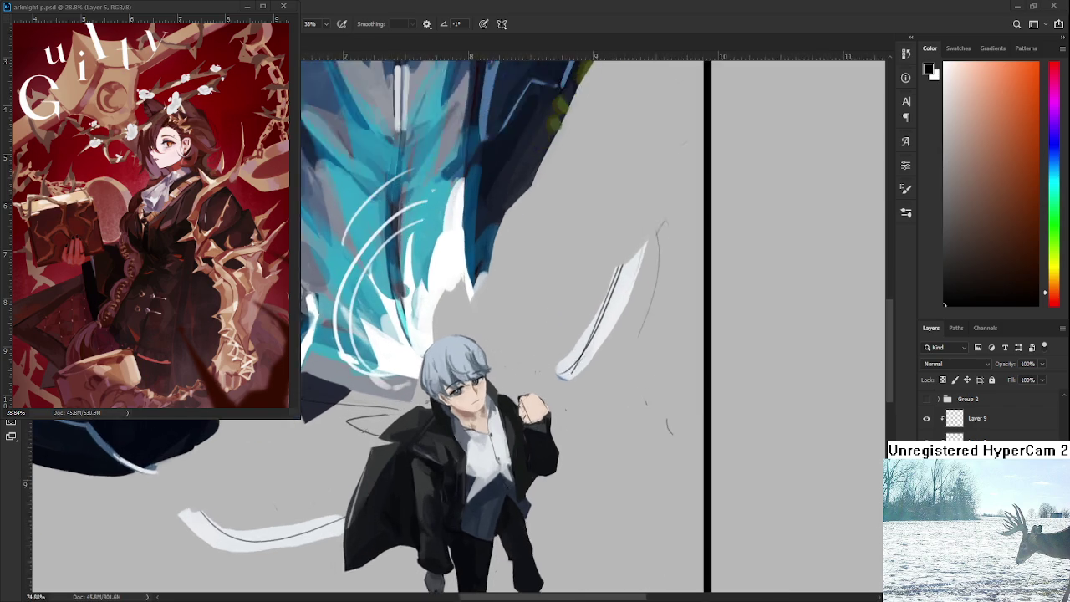
scroll(592, 384, "up", 2)
scroll(592, 384, "up", 3)
left_click_drag(592, 383, 643, 434)
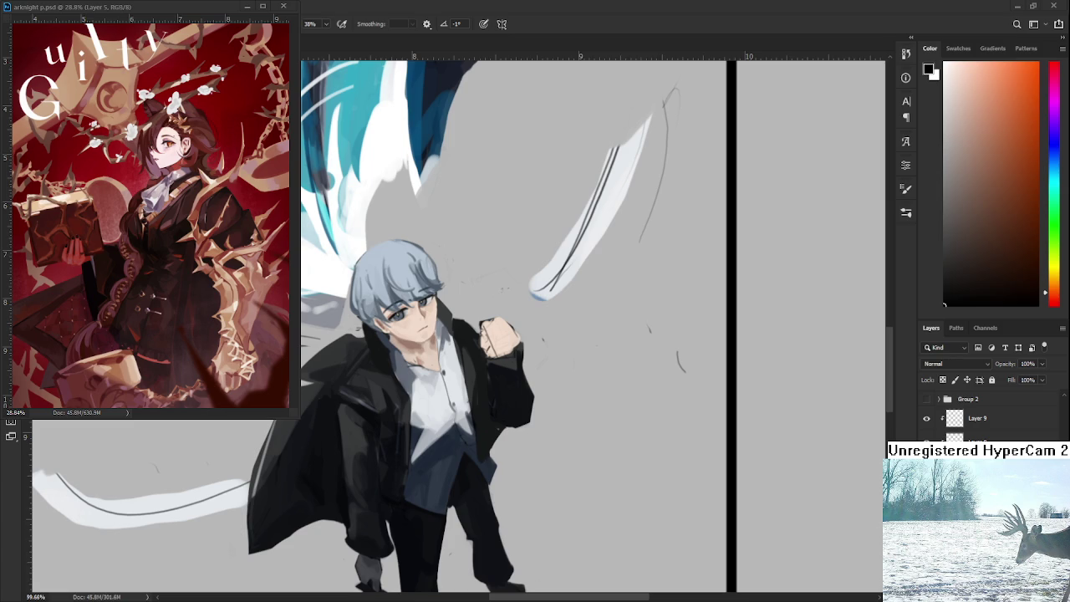
left_click_drag(535, 510, 547, 418)
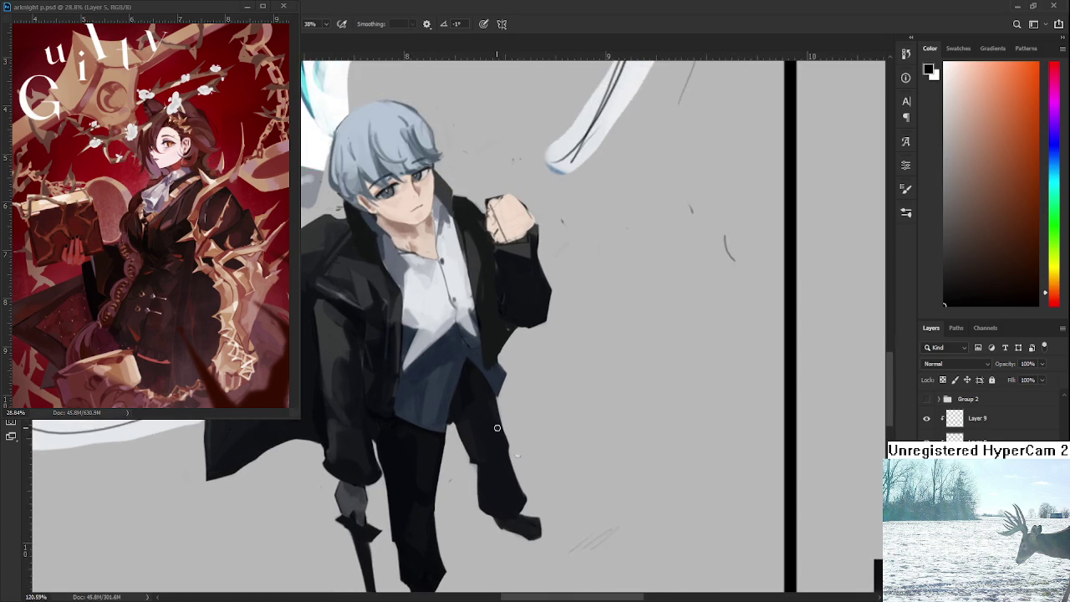
scroll(520, 398, "down", 2)
left_click_drag(481, 378, 577, 462)
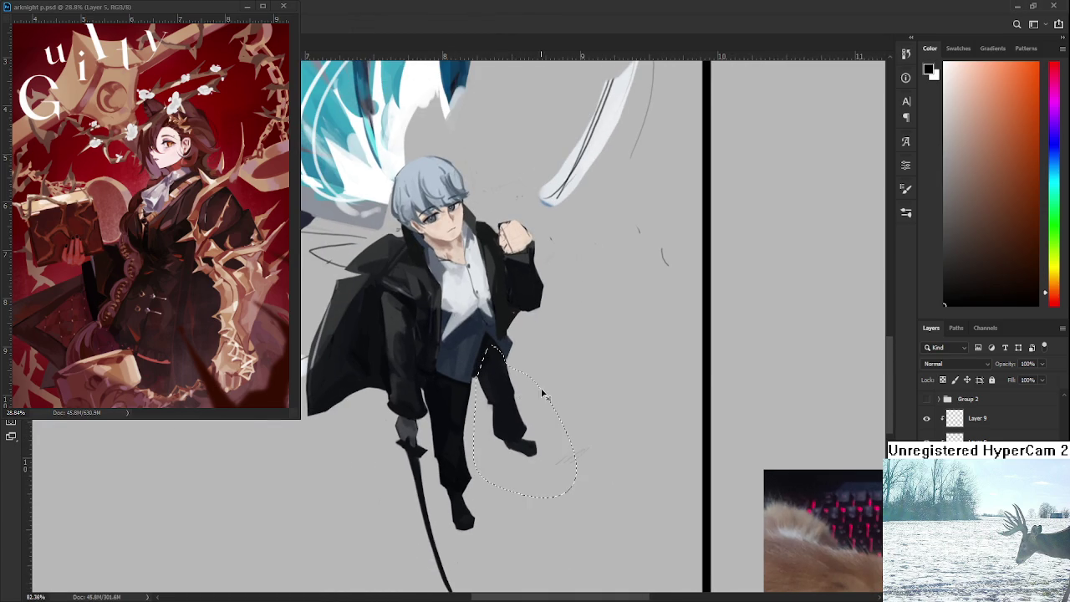
left_click_drag(577, 462, 475, 393)
key("ctrl+t")
mouse_move(521, 415)
left_mouse_down()
mouse_move(505, 416)
mouse_move(508, 468)
left_mouse_up()
key("Return")
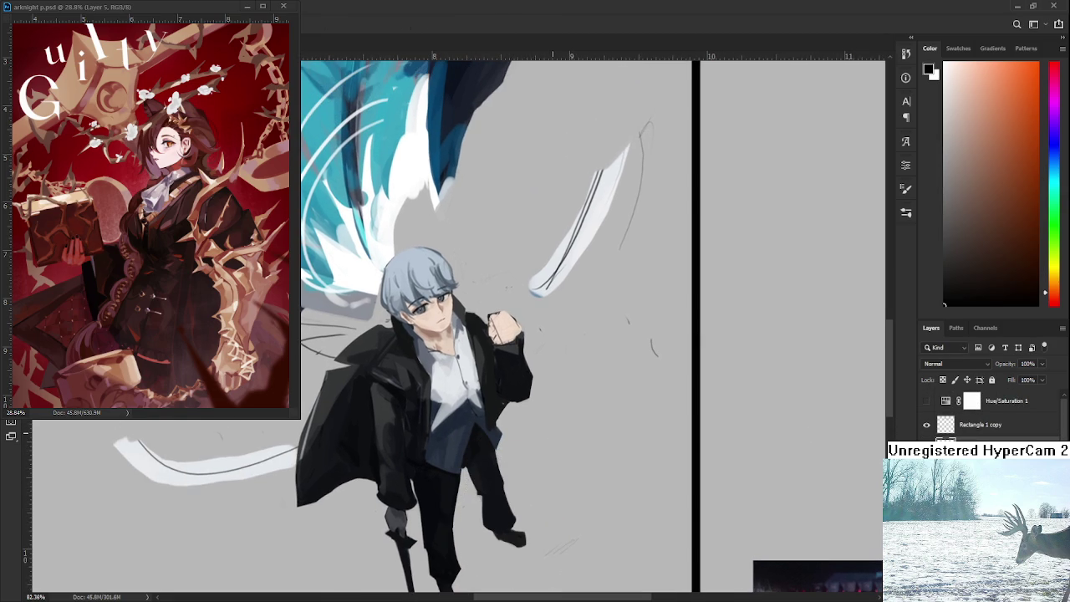
scroll(555, 452, "down", 3)
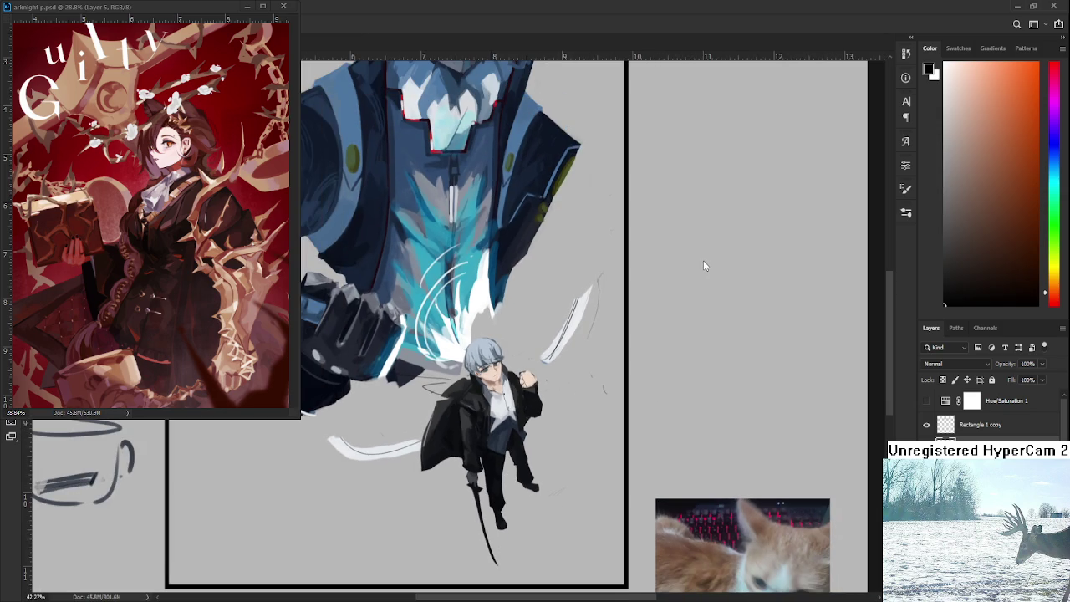
scroll(504, 354, "up", 3)
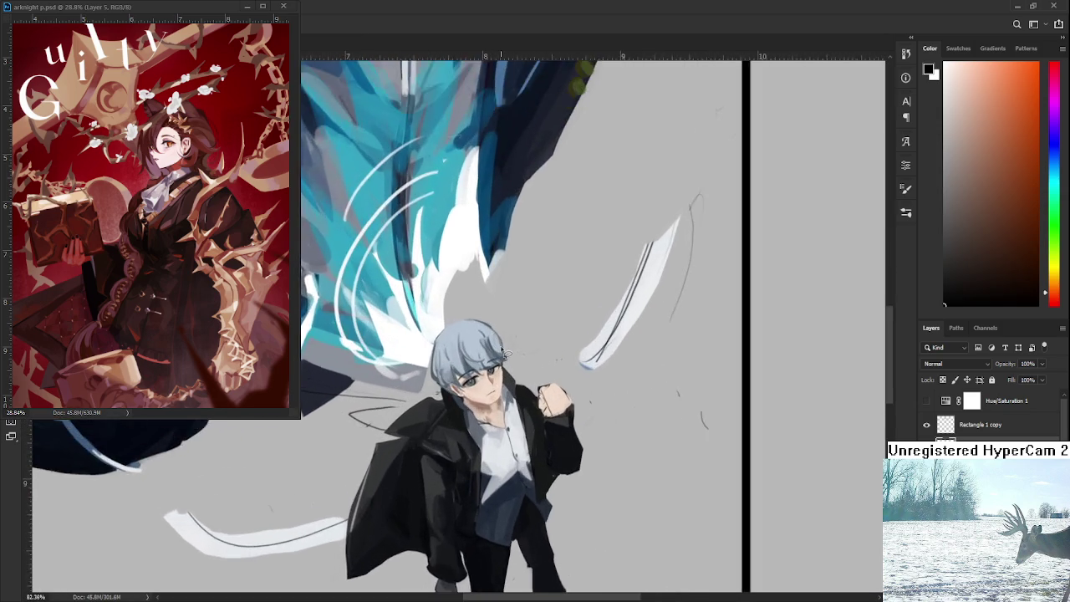
scroll(504, 354, "up", 1)
scroll(511, 377, "up", 1)
scroll(518, 410, "up", 1)
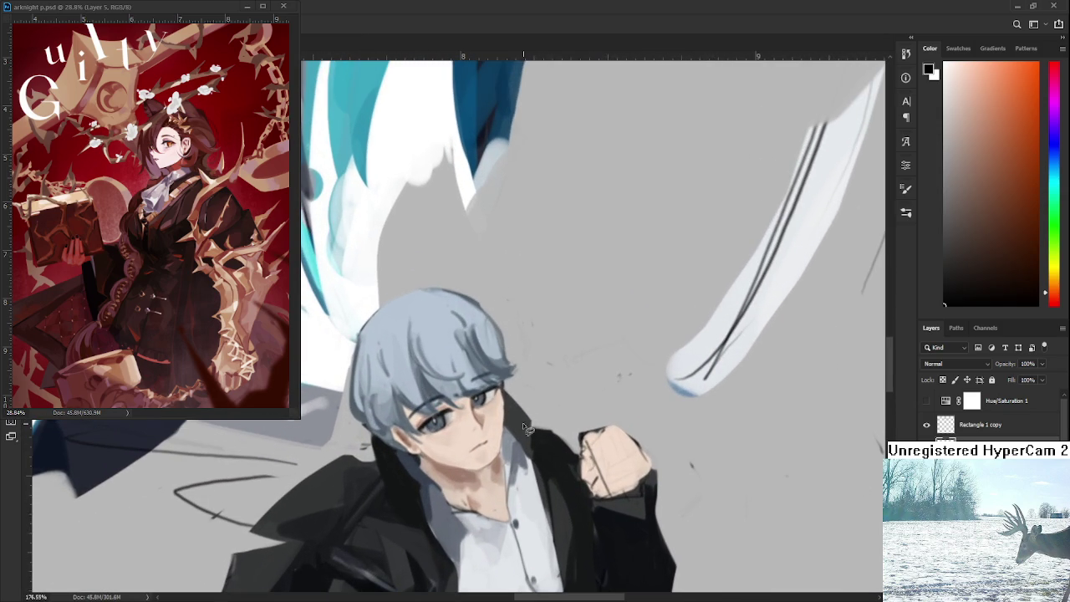
left_click_drag(616, 352, 573, 301)
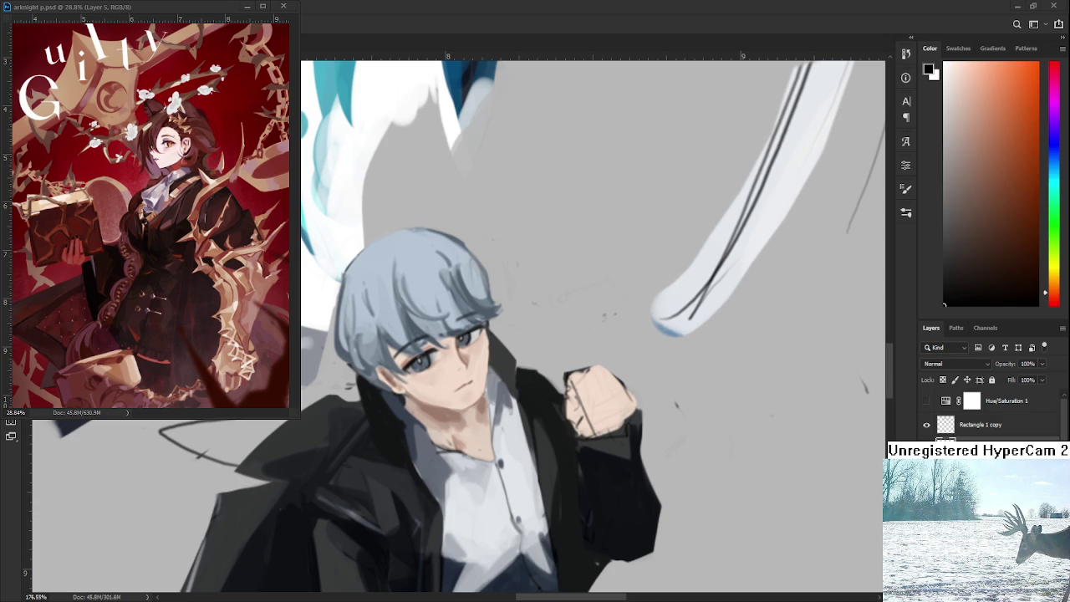
scroll(405, 310, "down", 3)
scroll(405, 310, "down", 2)
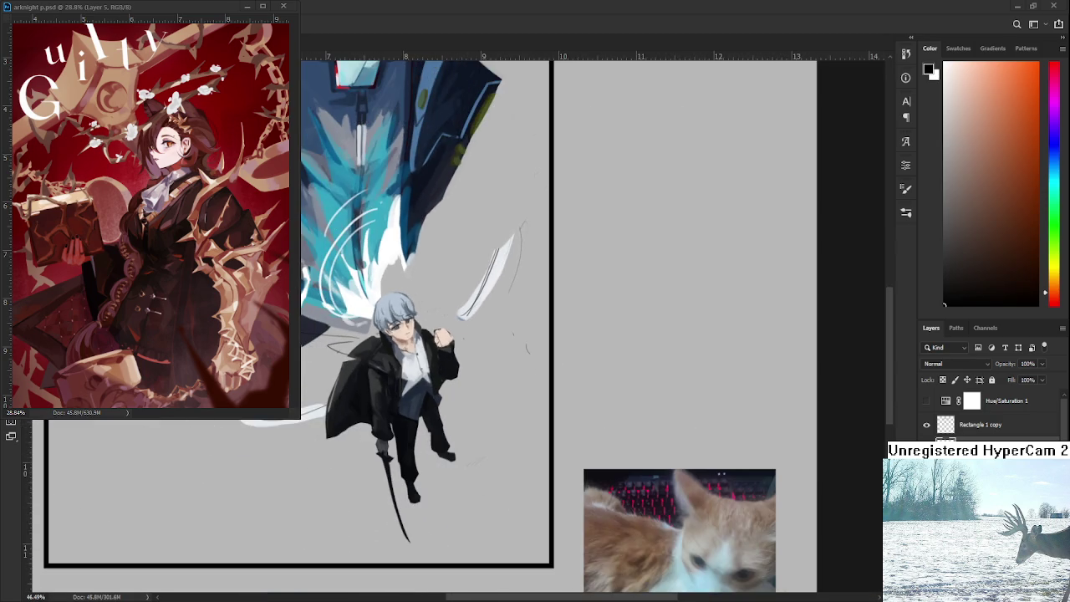
left_click_drag(411, 228, 474, 379)
scroll(473, 378, "down", 2)
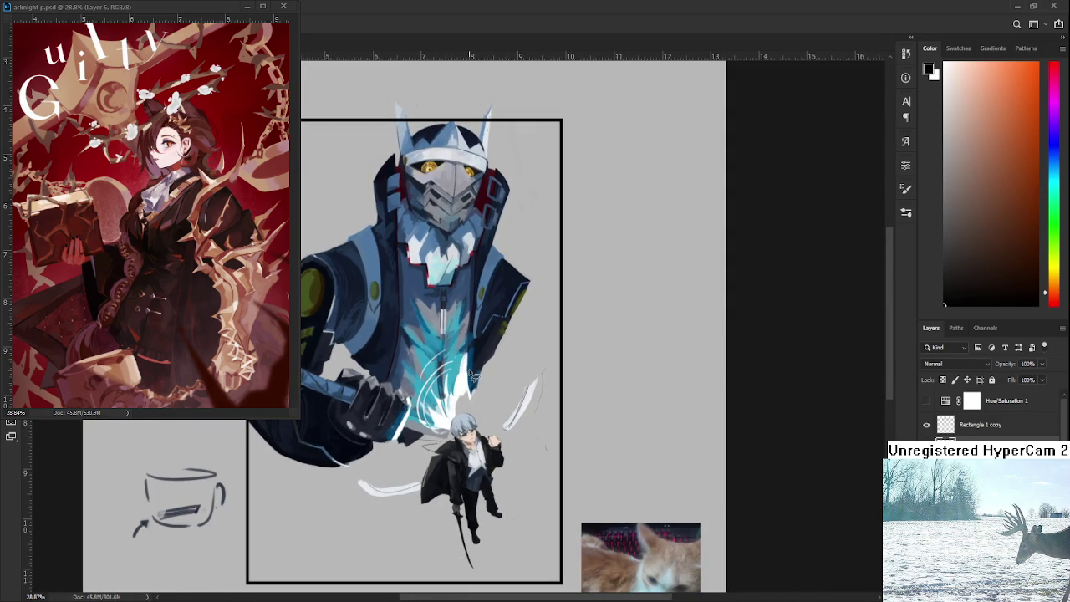
left_click_drag(473, 383, 472, 369)
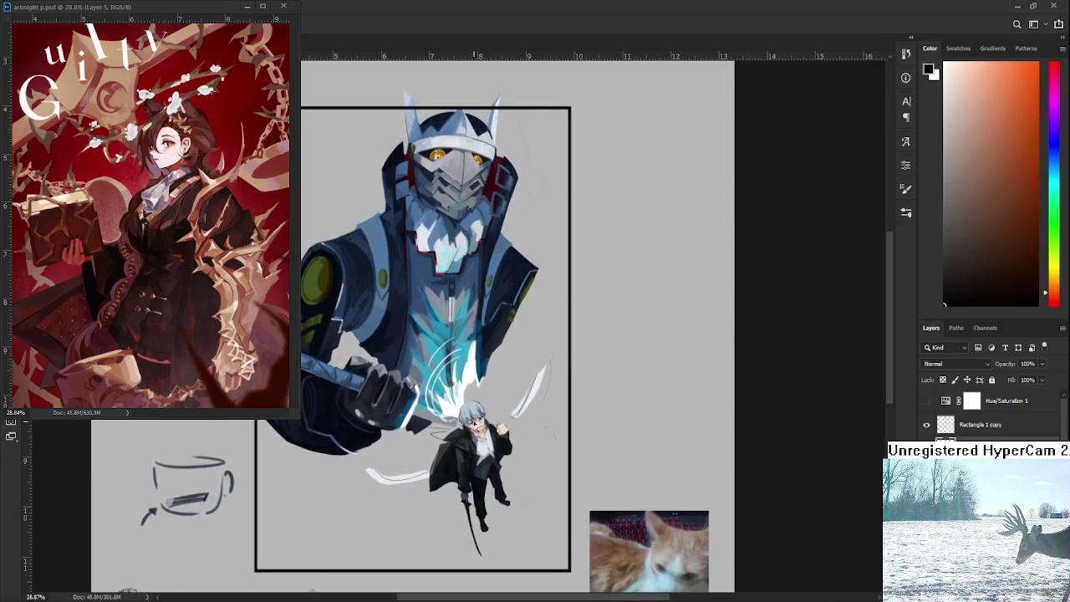
scroll(481, 431, "up", 1)
scroll(525, 439, "up", 1)
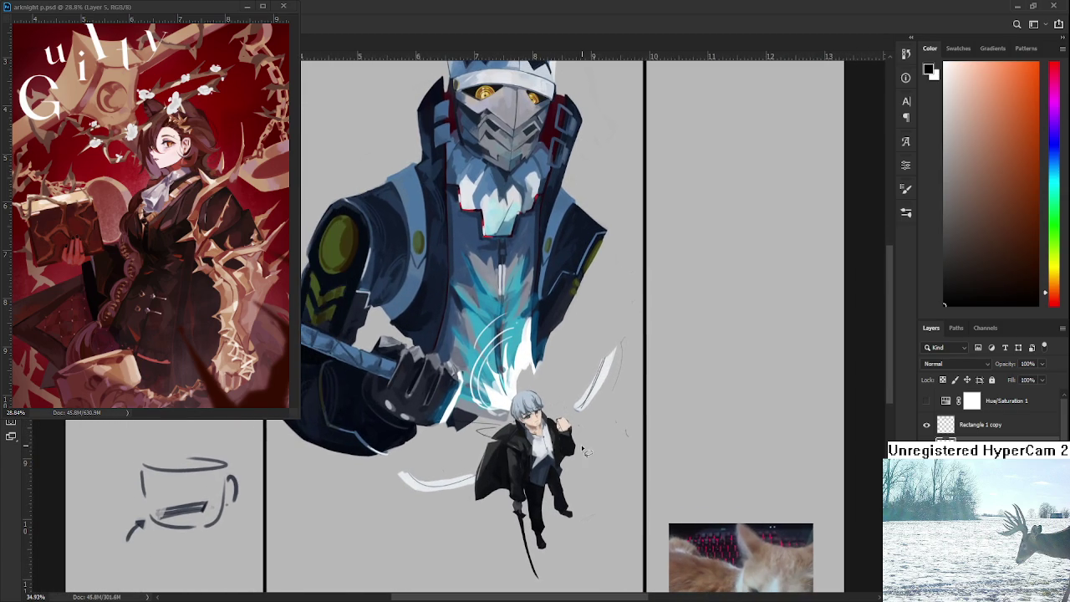
scroll(567, 446, "up", 1)
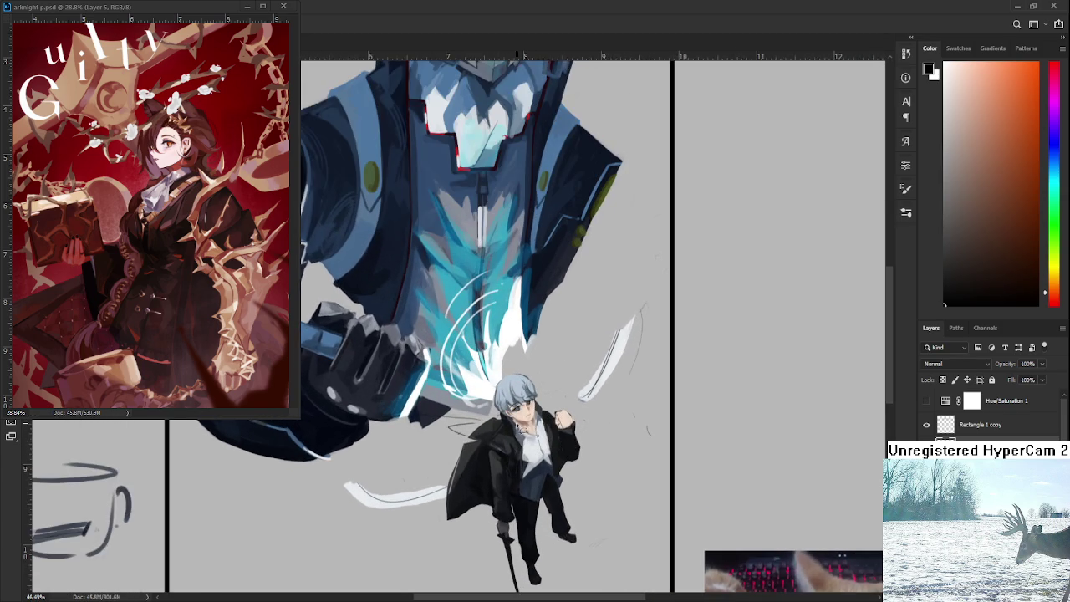
scroll(518, 422, "up", 1)
scroll(518, 418, "up", 2)
scroll(516, 415, "up", 2)
left_click_drag(517, 416, 436, 272)
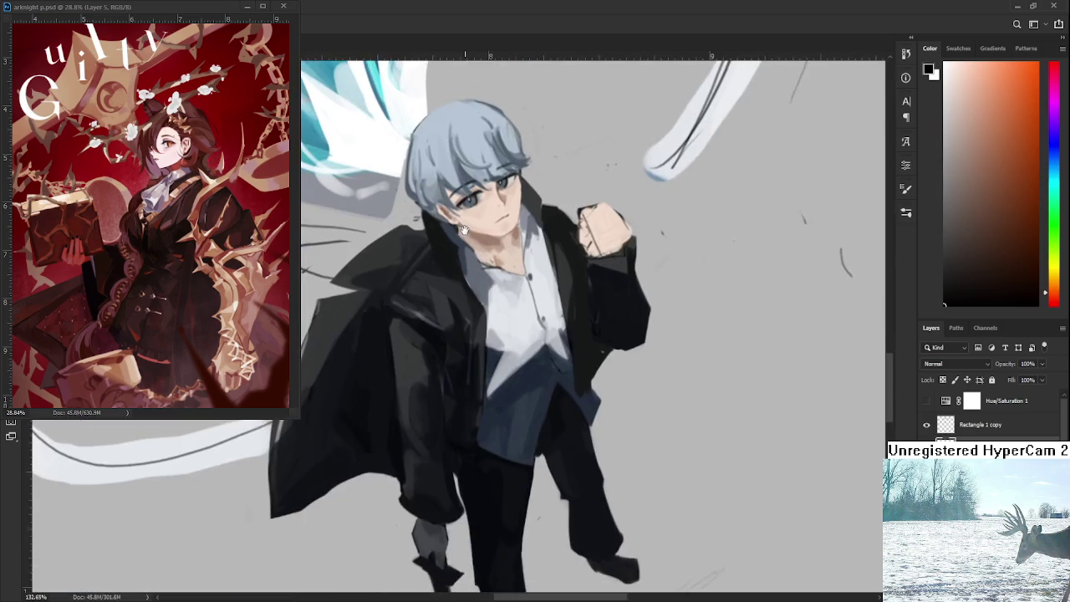
scroll(437, 272, "down", 3)
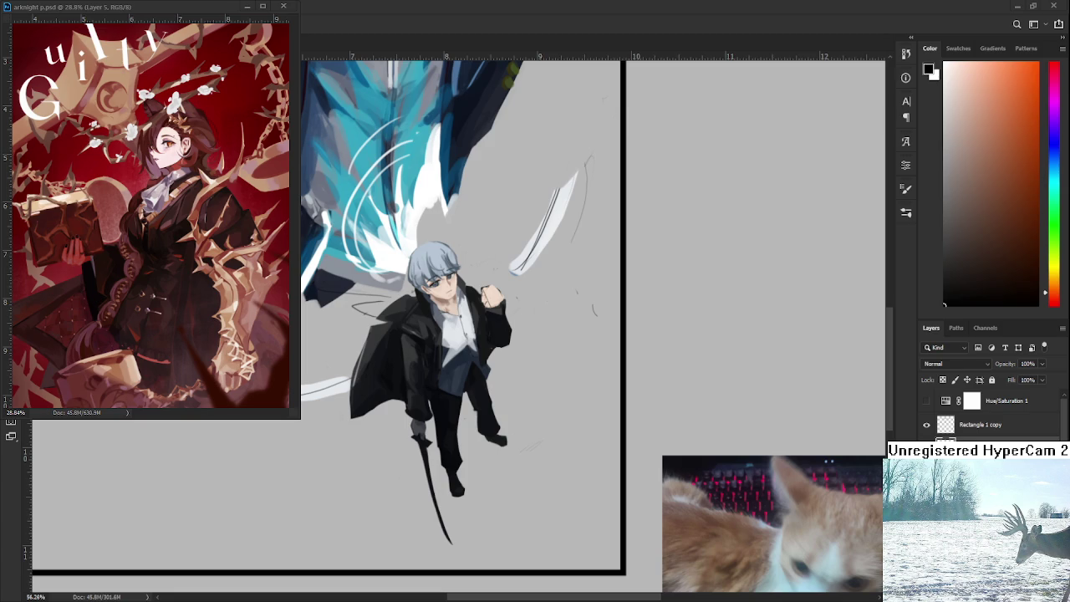
scroll(516, 364, "up", 2)
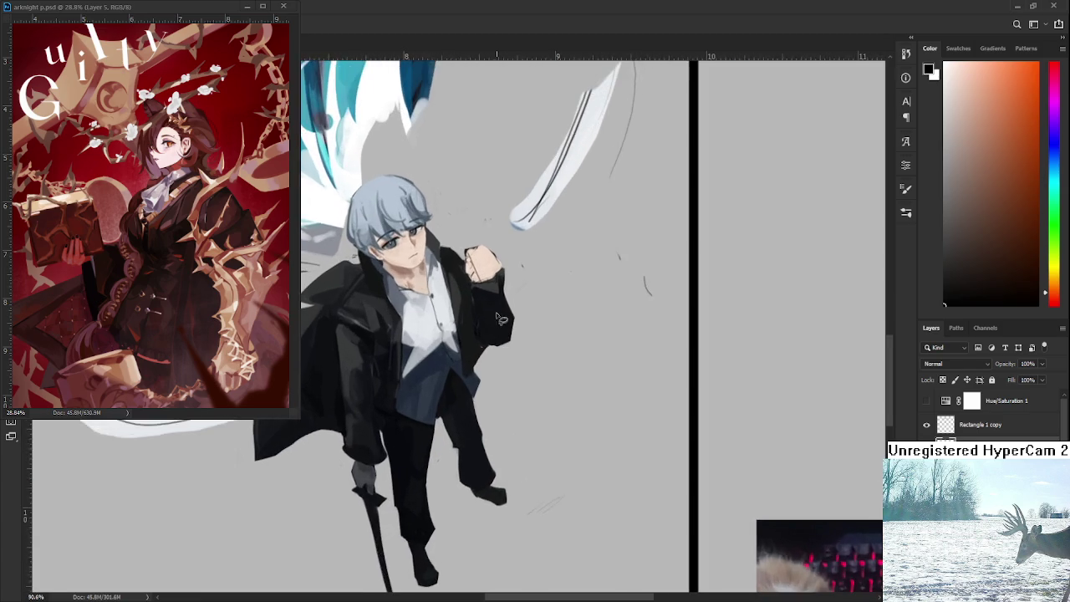
scroll(516, 364, "up", 2)
scroll(516, 364, "up", 2)
scroll(463, 380, "up", 2)
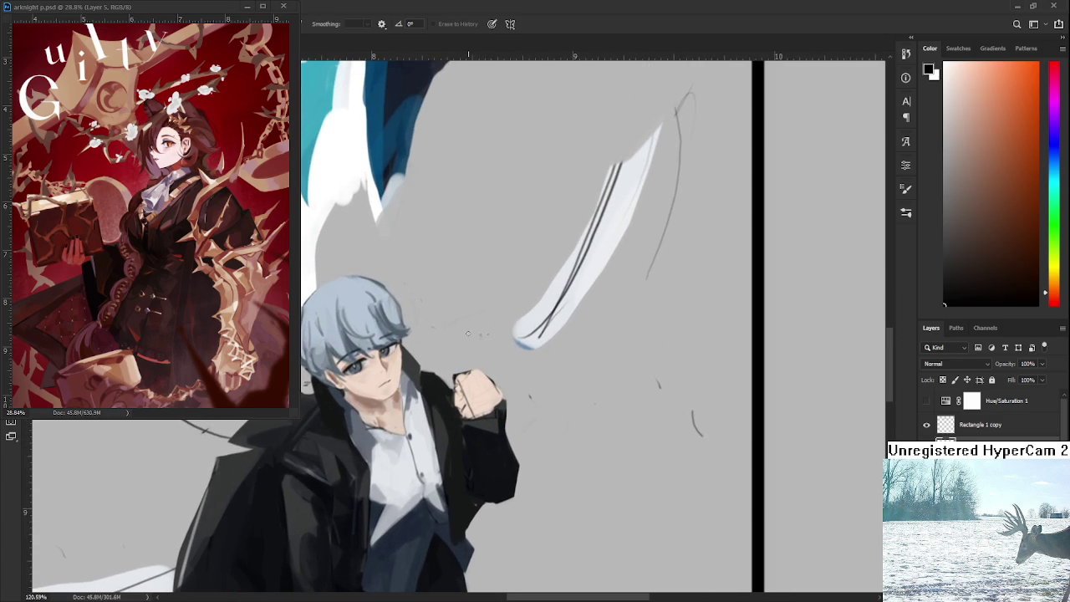
Step: Paint light skin tone over the top of the fist and a raised finger above it
key("b")
left_click(473, 392, "alt")
key("e")
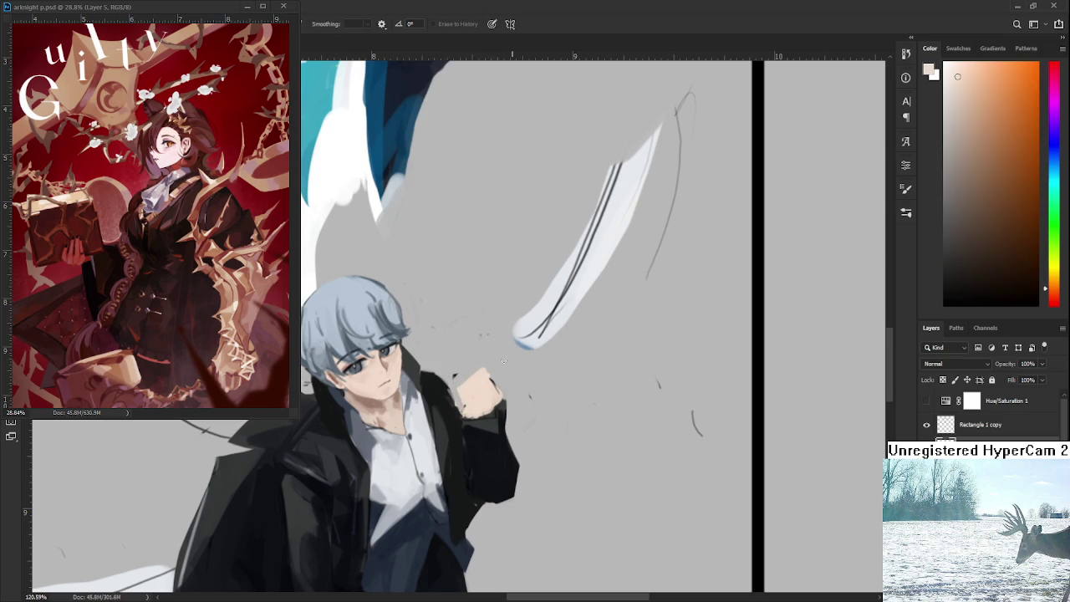
key("b")
left_click_drag(459, 382, 484, 369)
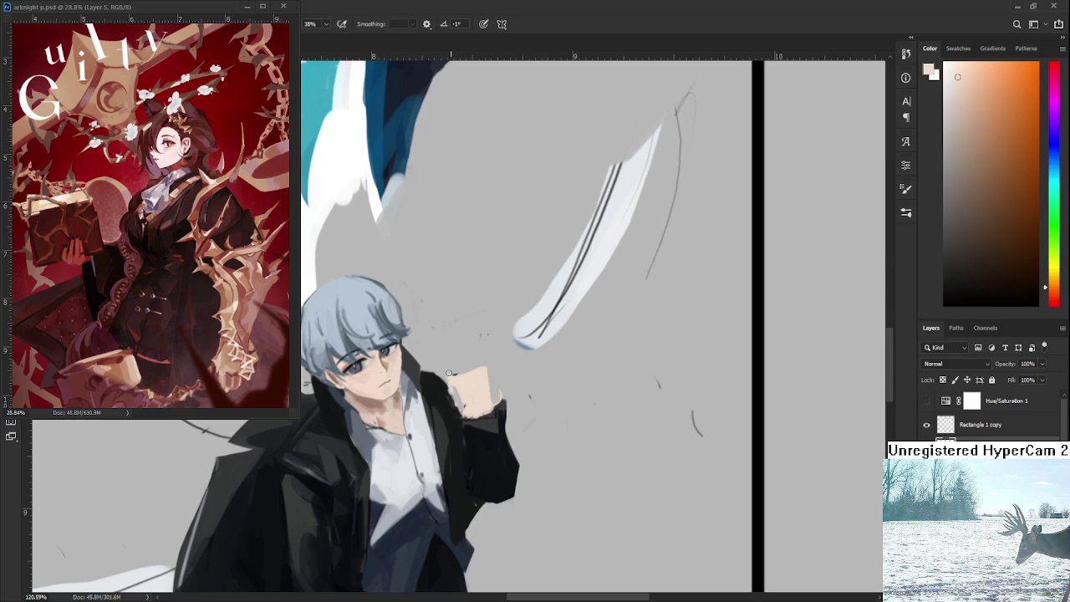
left_click_drag(452, 376, 490, 368)
key("ctrl+z")
mouse_move(467, 384)
left_mouse_down()
mouse_move(475, 350)
mouse_move(472, 361)
left_mouse_up()
Step: Refine the hand with eraser and brush, tilting the canvas view then resetting it upright
key("e")
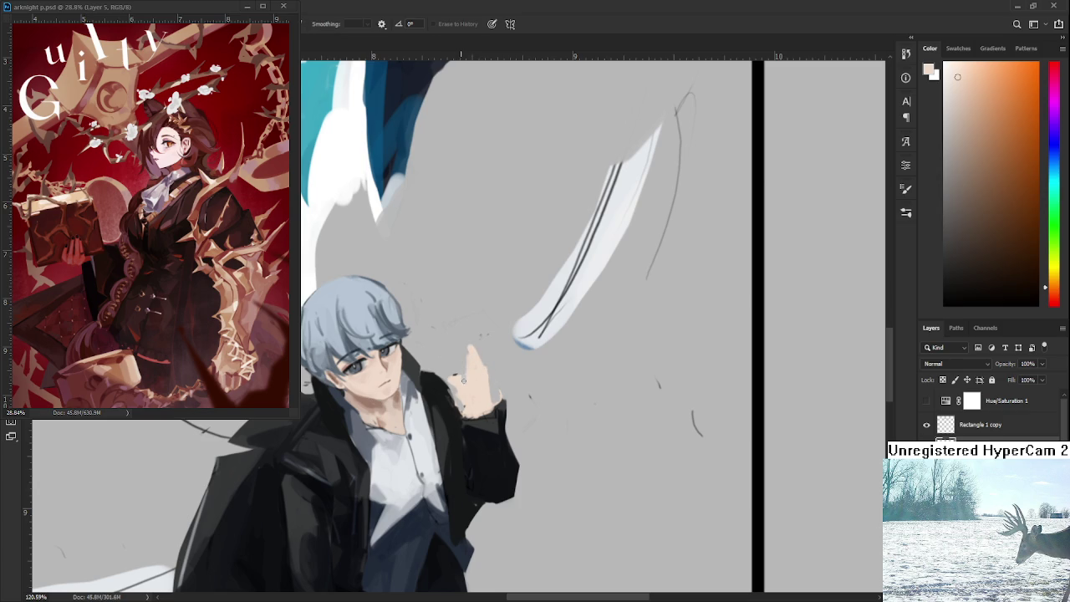
key("b")
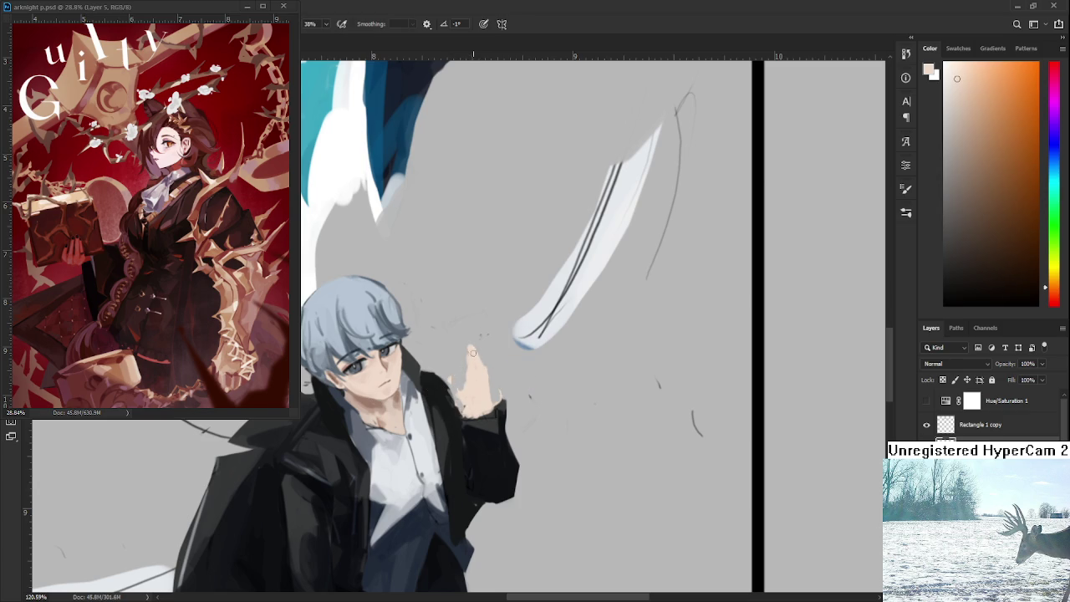
key("e")
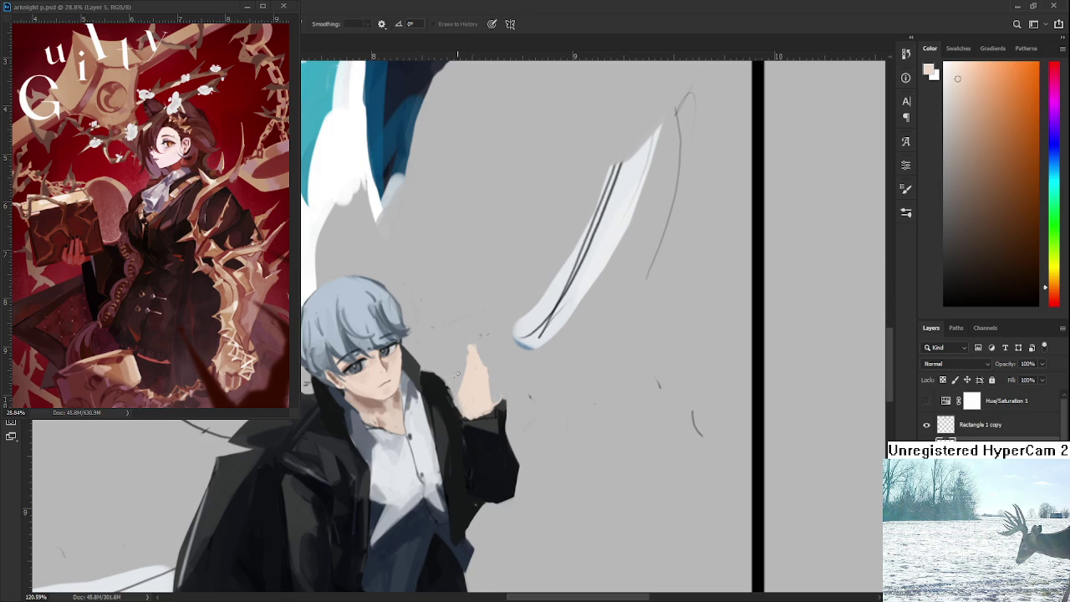
key("b")
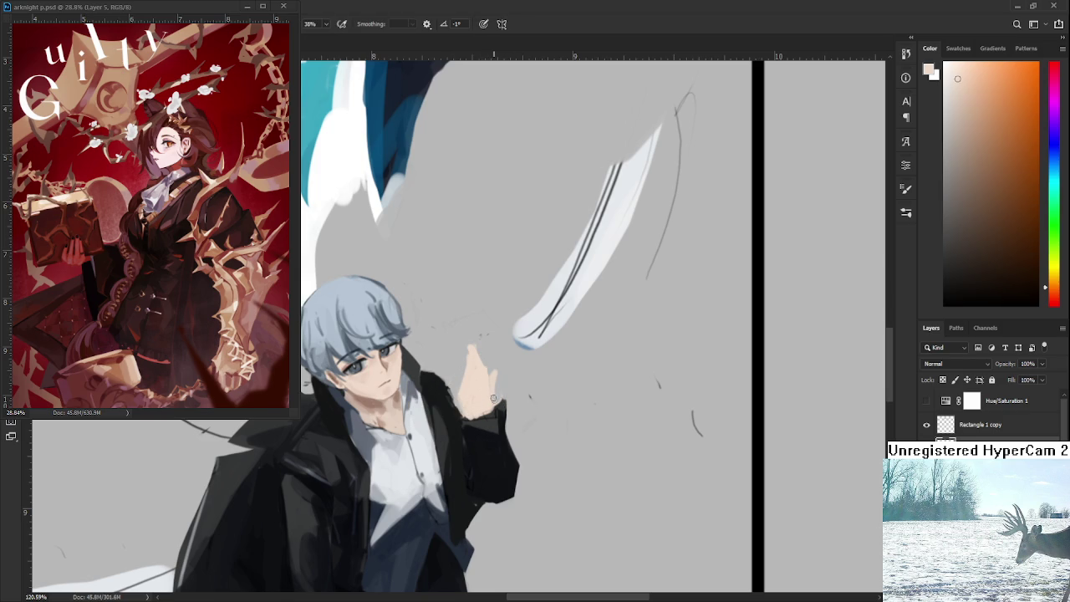
key("e")
key("r")
left_click_drag(500, 390, 544, 357)
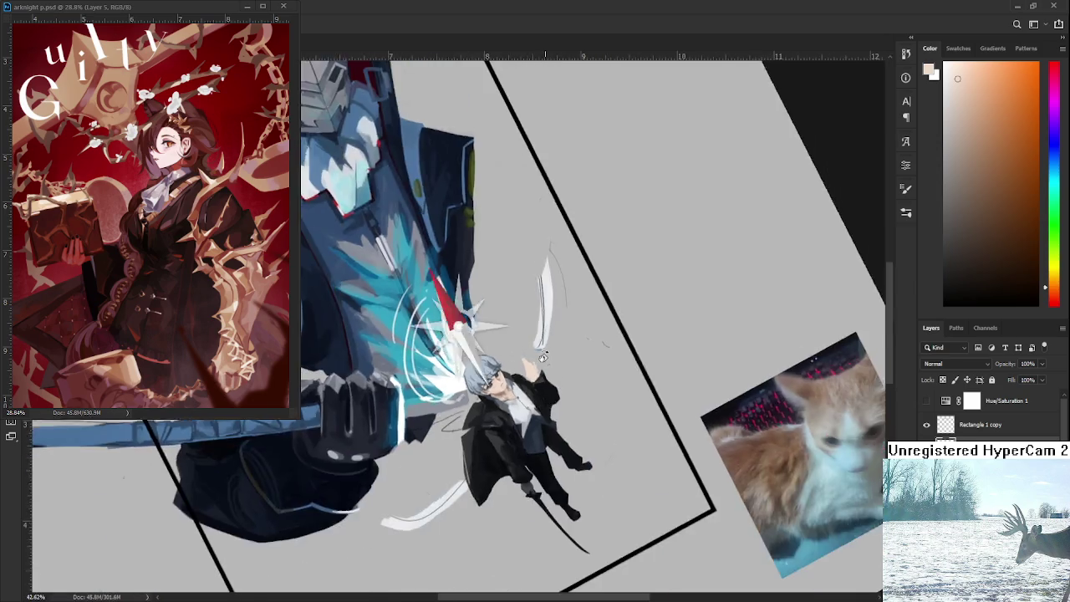
key("Escape")
Step: Rotate the view so the frame edge is near vertical, erase around the hand, and resample its skin colour
scroll(527, 364, "up", 5)
key("e")
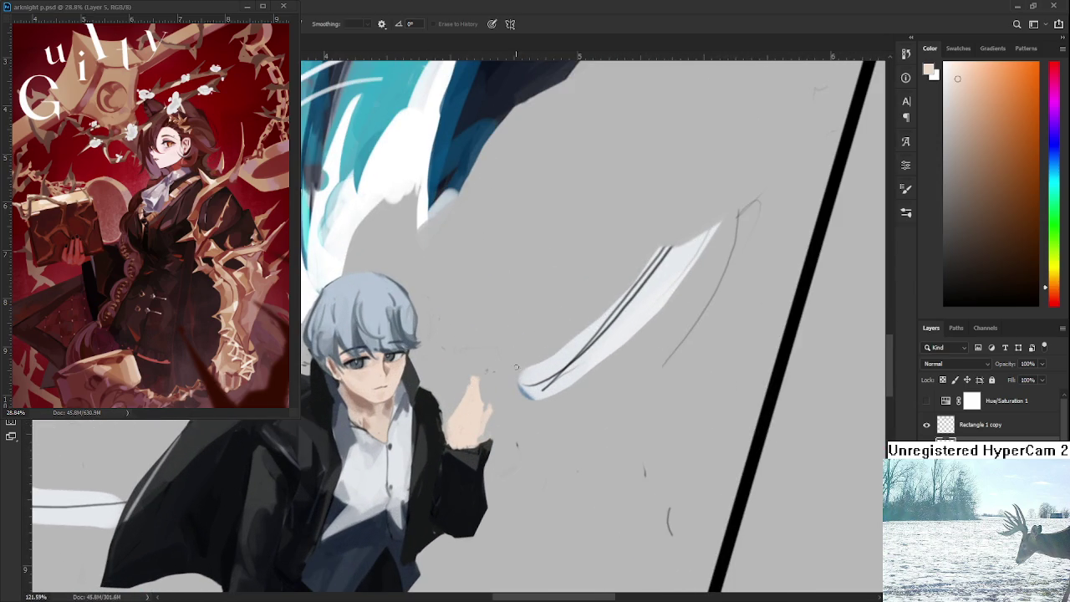
key("r")
left_click_drag(491, 413, 506, 392)
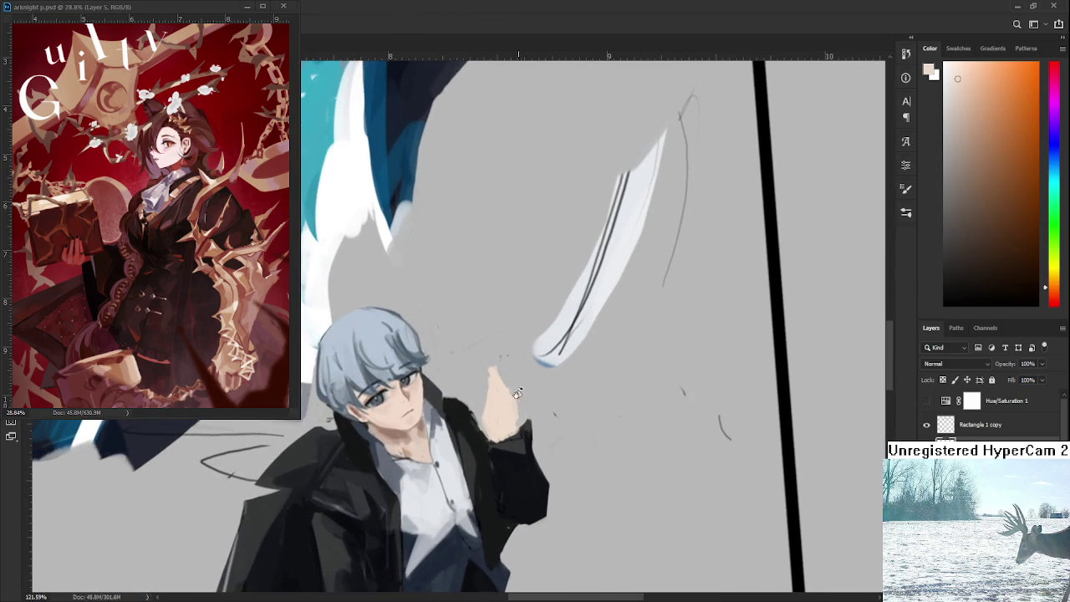
key("e")
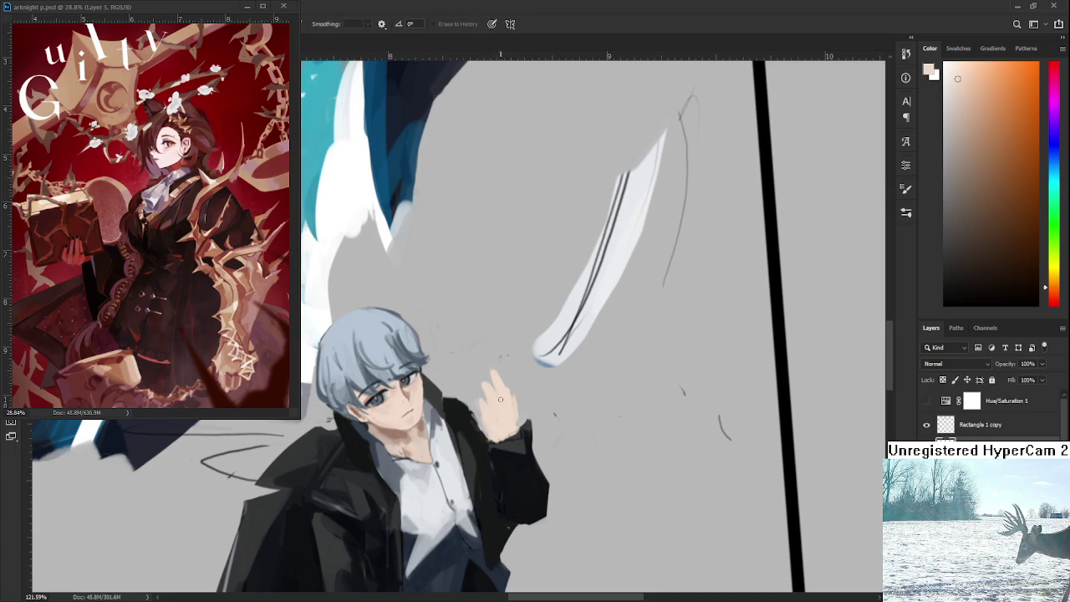
key("b")
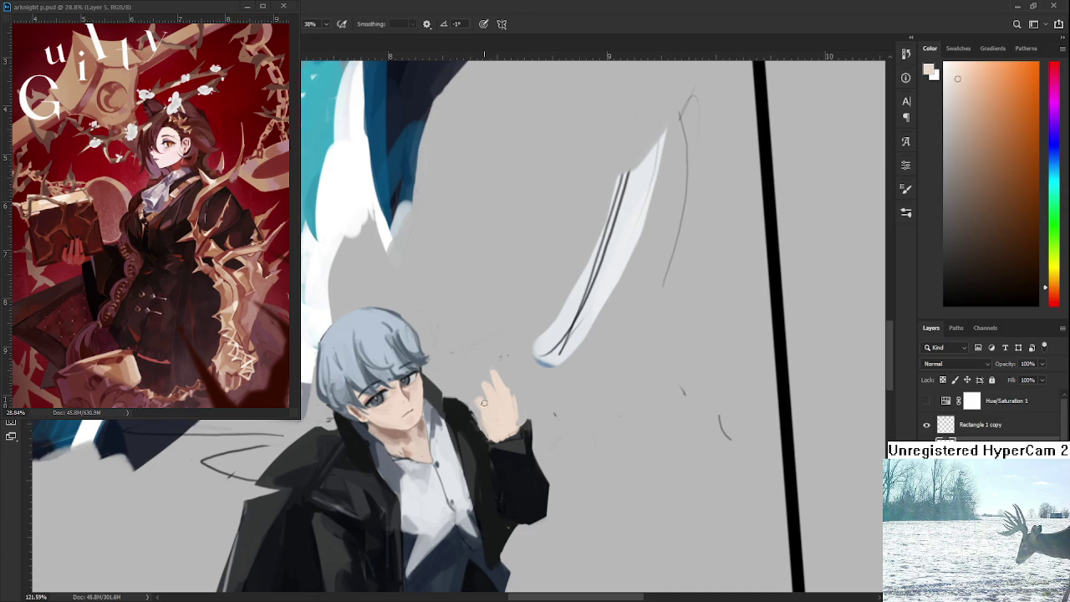
left_click(489, 423, "alt")
Step: Sample the dark jacket colour and the hand's light skin tones in turn
left_click(470, 419, "alt")
left_click(483, 421, "alt")
key("e")
key("b")
left_click(478, 424, "alt")
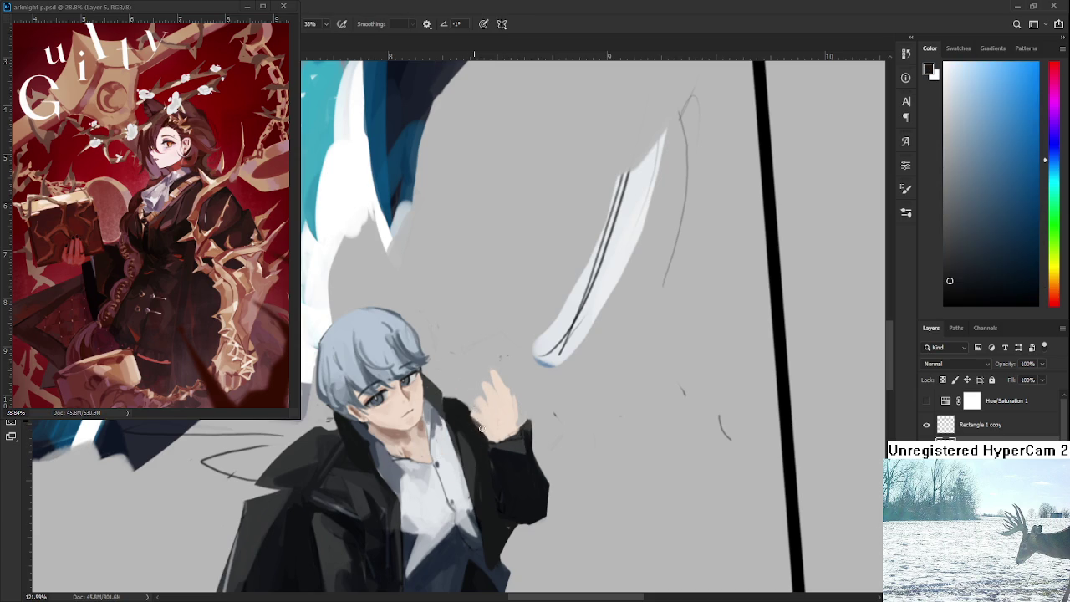
left_click(490, 410, "alt")
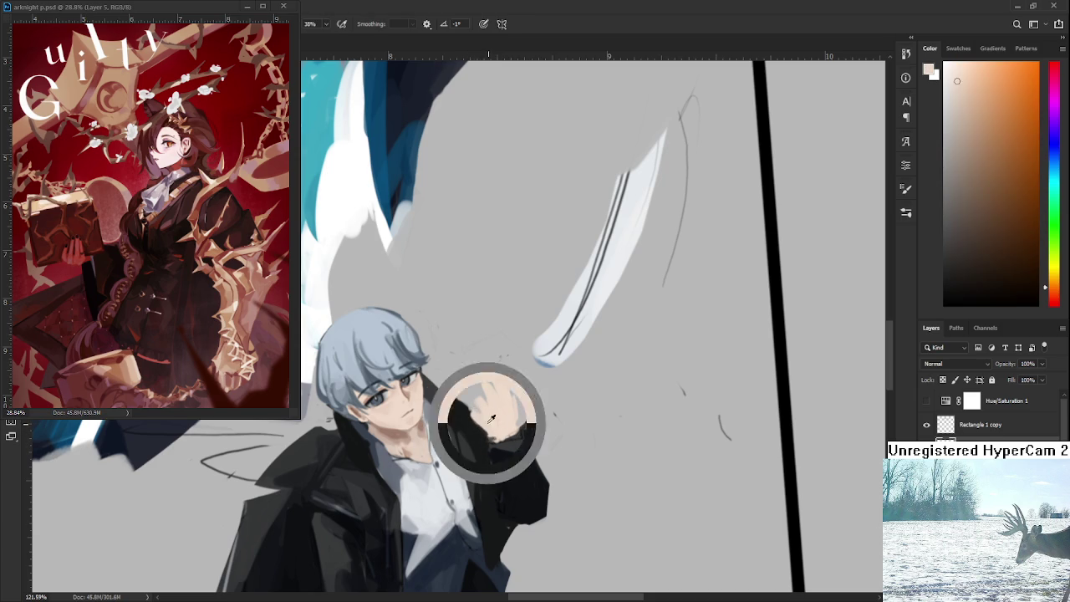
left_click(500, 438, "alt")
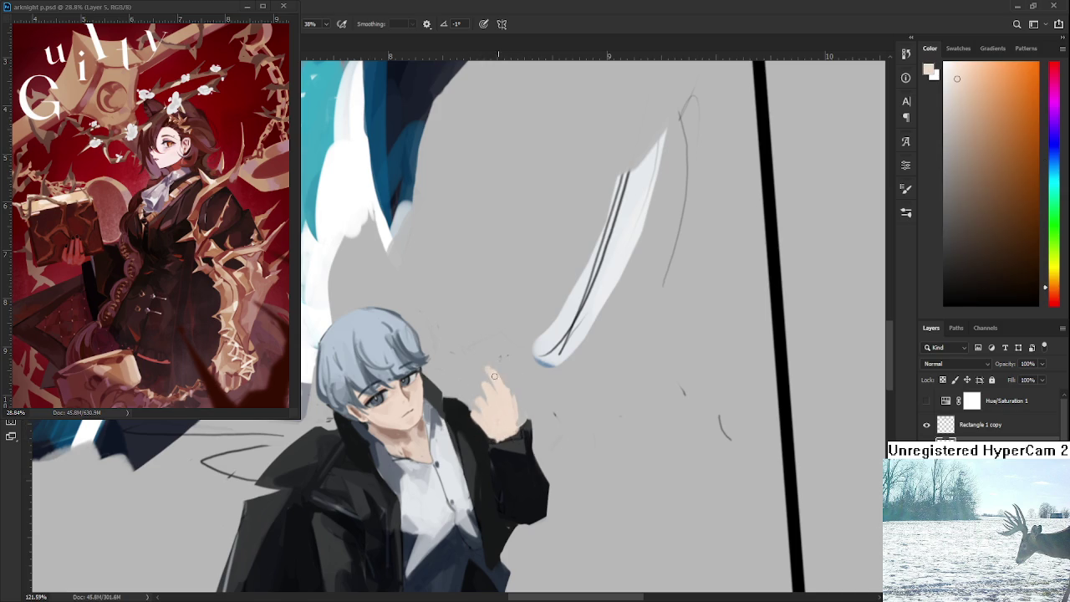
Step: Refine the hand's edges, alternating between eraser and brush
key("e")
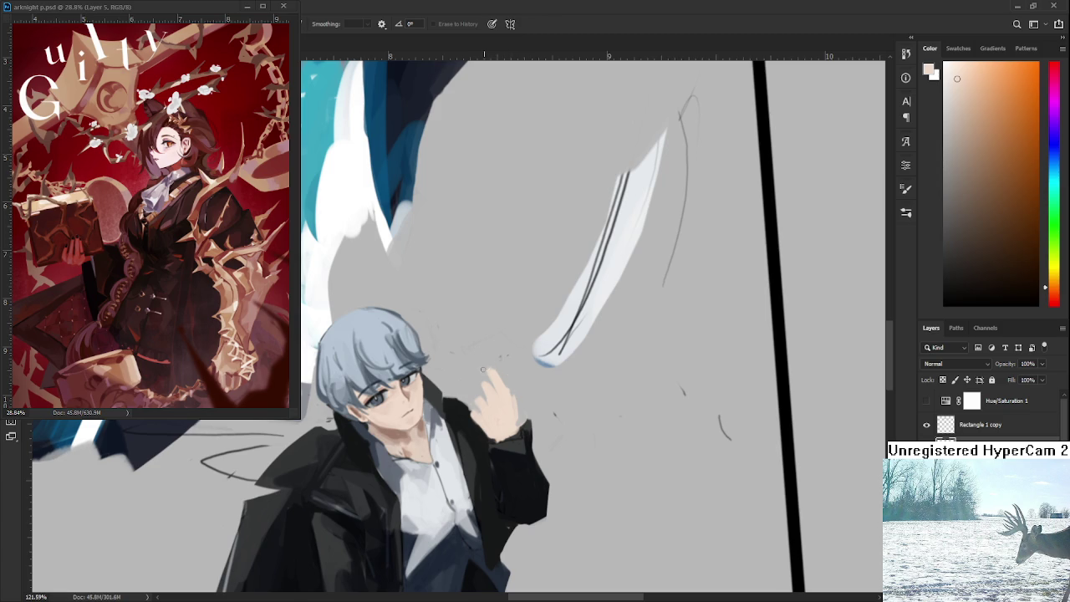
key("b")
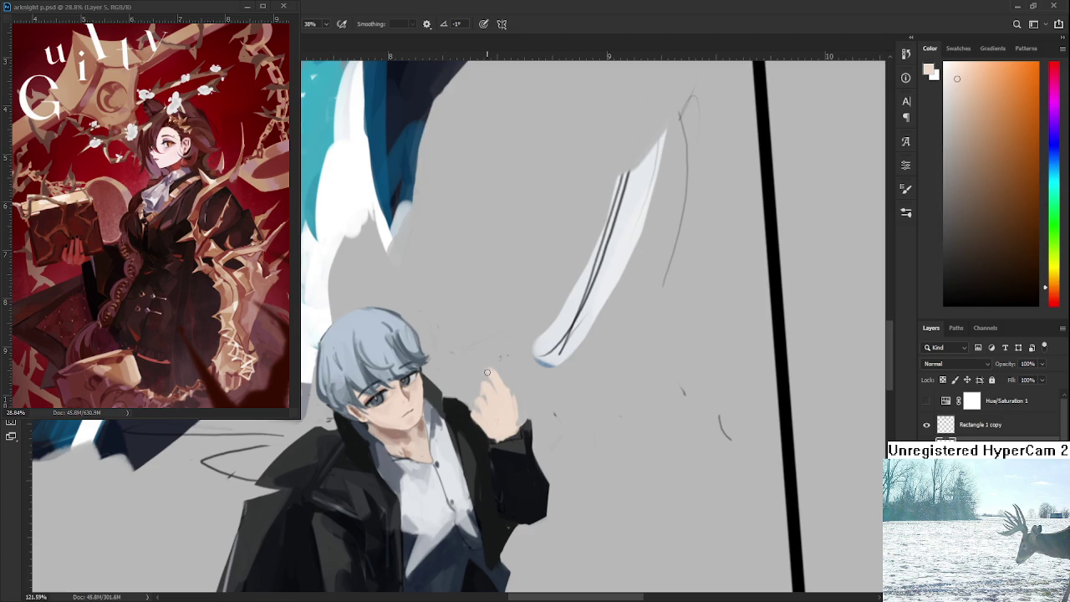
key("e")
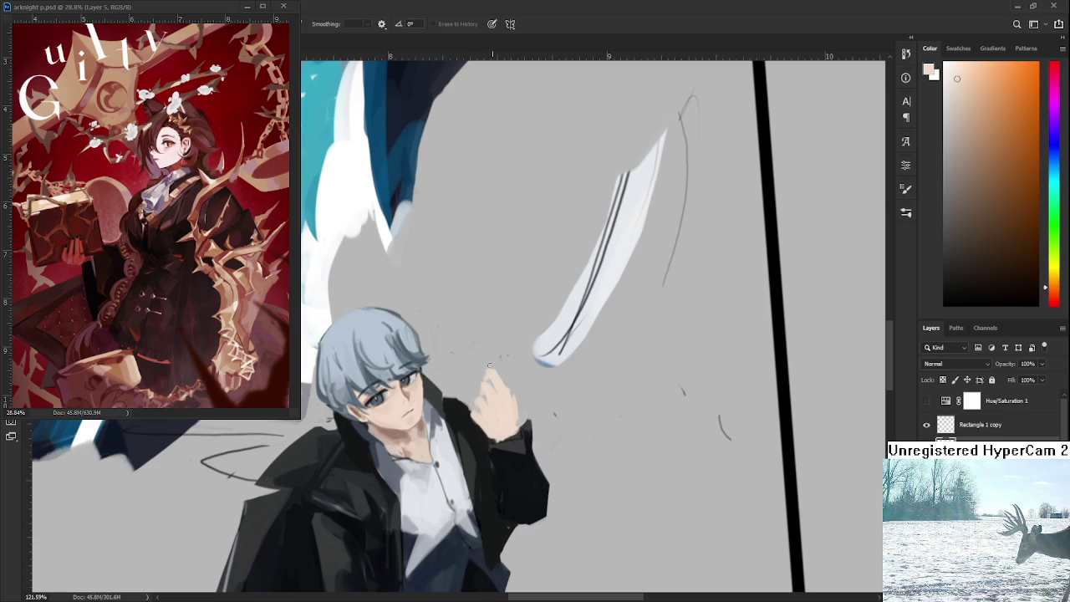
key("b")
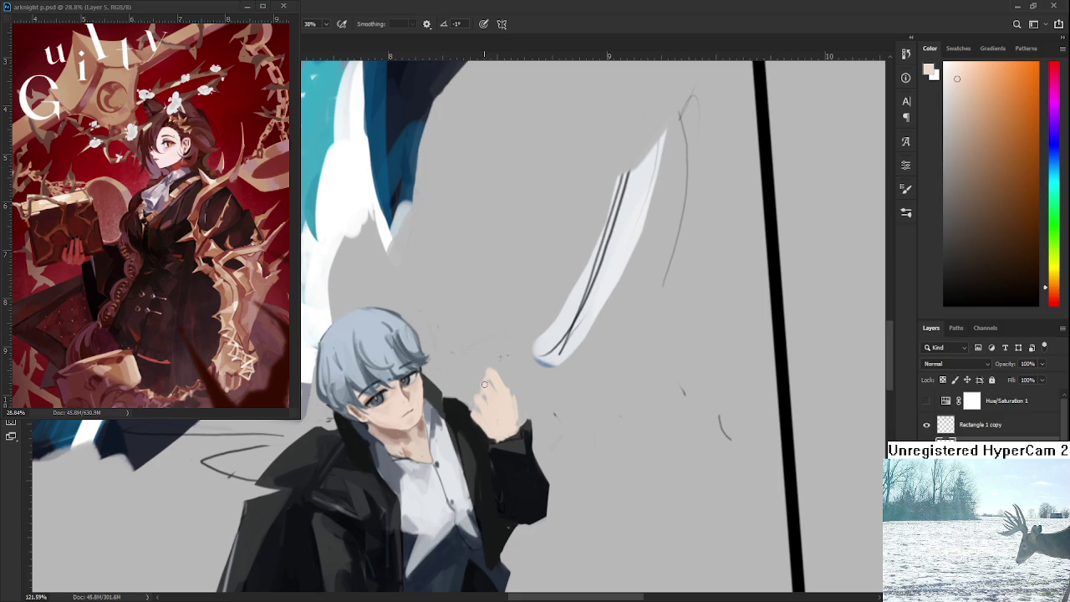
key("e")
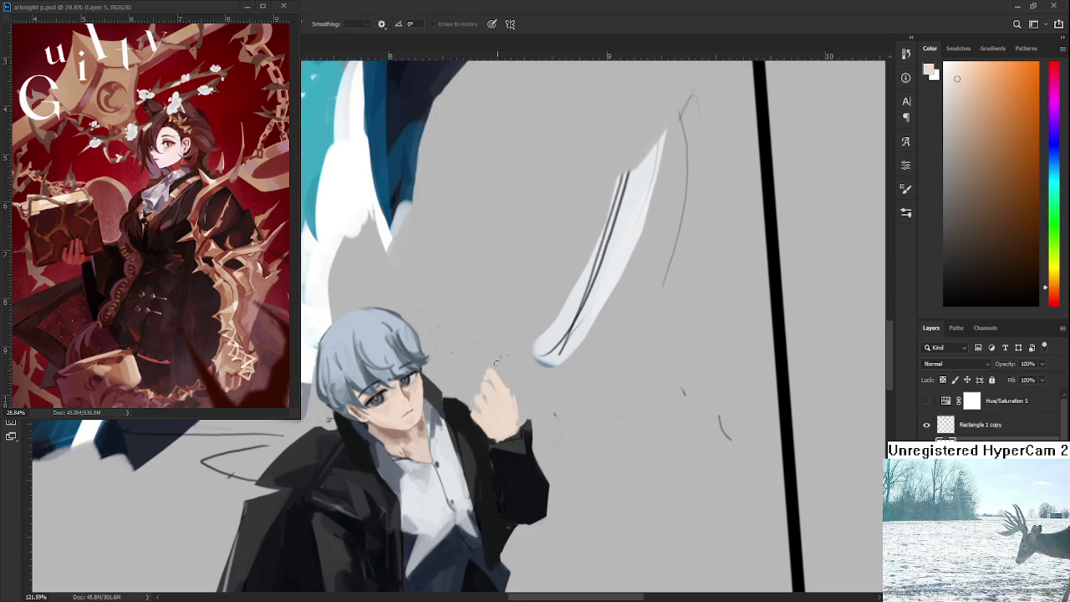
key("b")
key("e")
key("b")
key("e")
key("b")
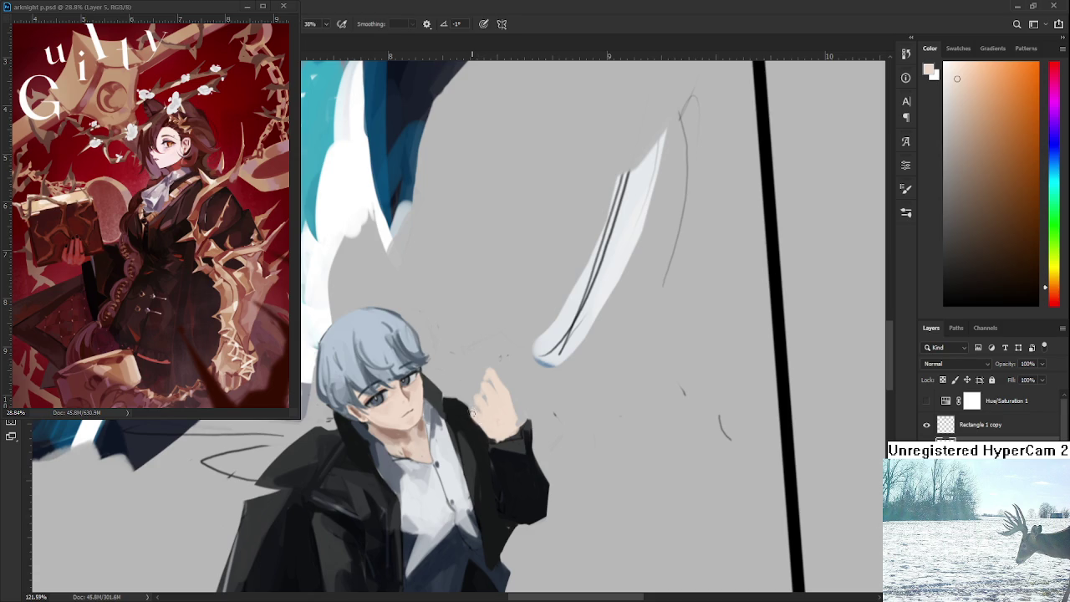
Step: Resample the coat's near-black blue and the hand's skin pink, then zoom in on the wrist
left_click(471, 415, "alt")
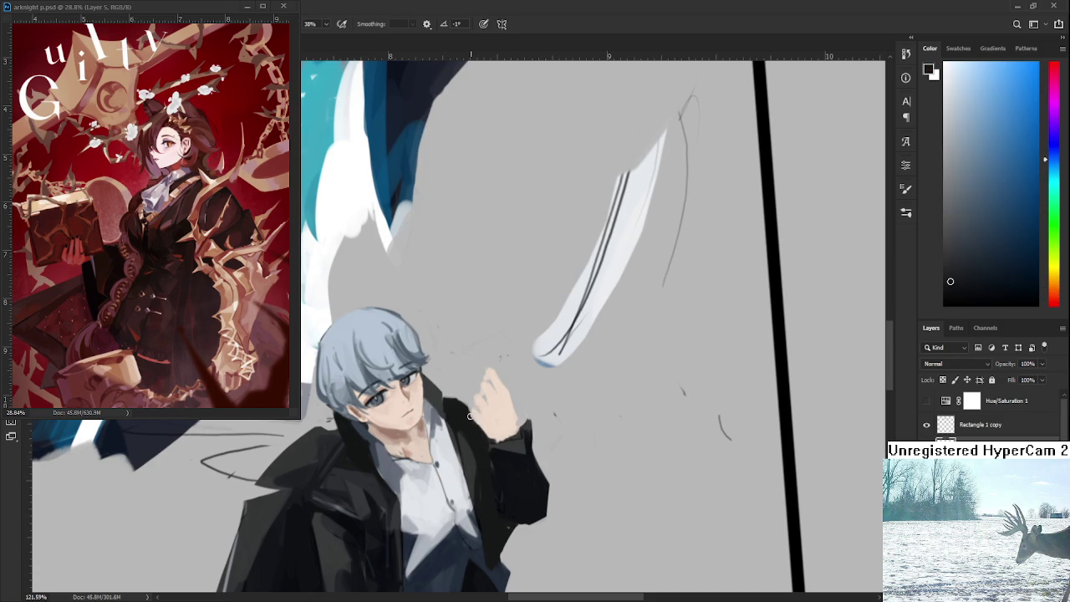
left_click(490, 424, "alt")
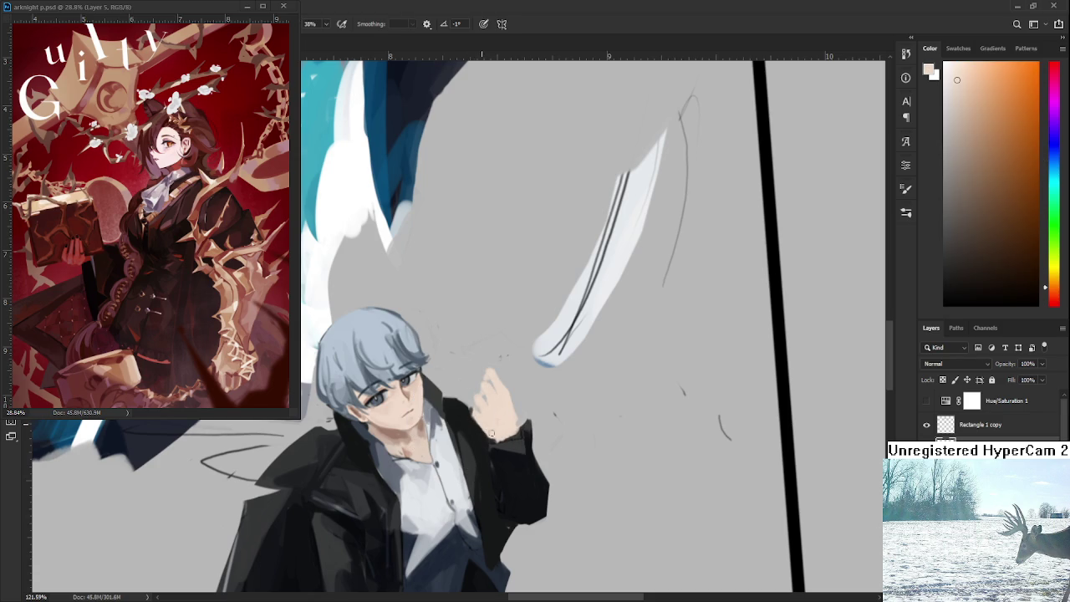
left_click(485, 434, "alt")
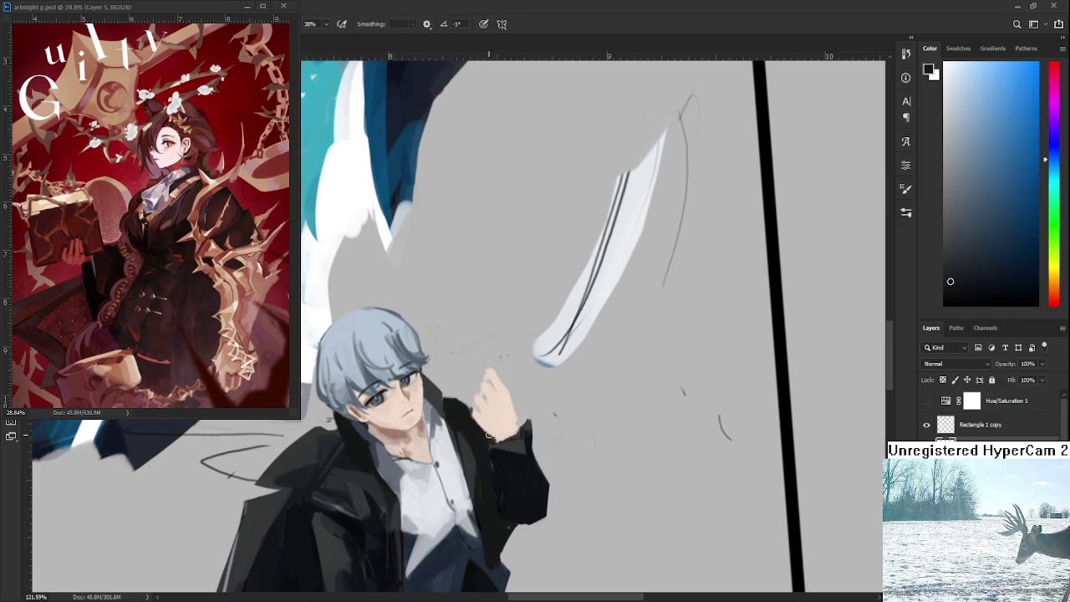
left_click(506, 429, "alt")
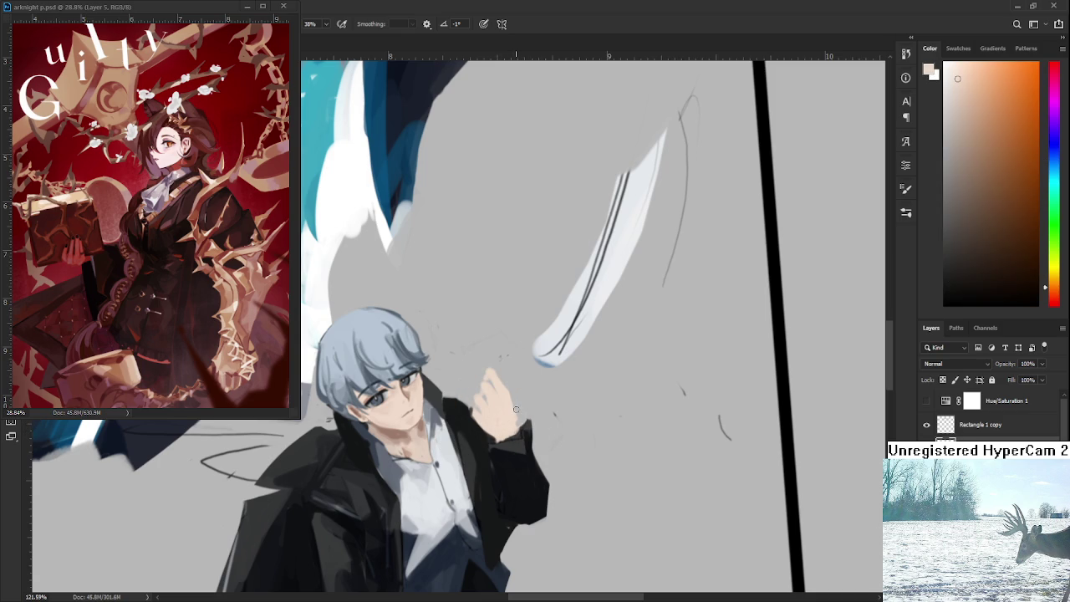
scroll(516, 409, "down", 3)
scroll(548, 407, "down", 3)
scroll(563, 404, "down", 2)
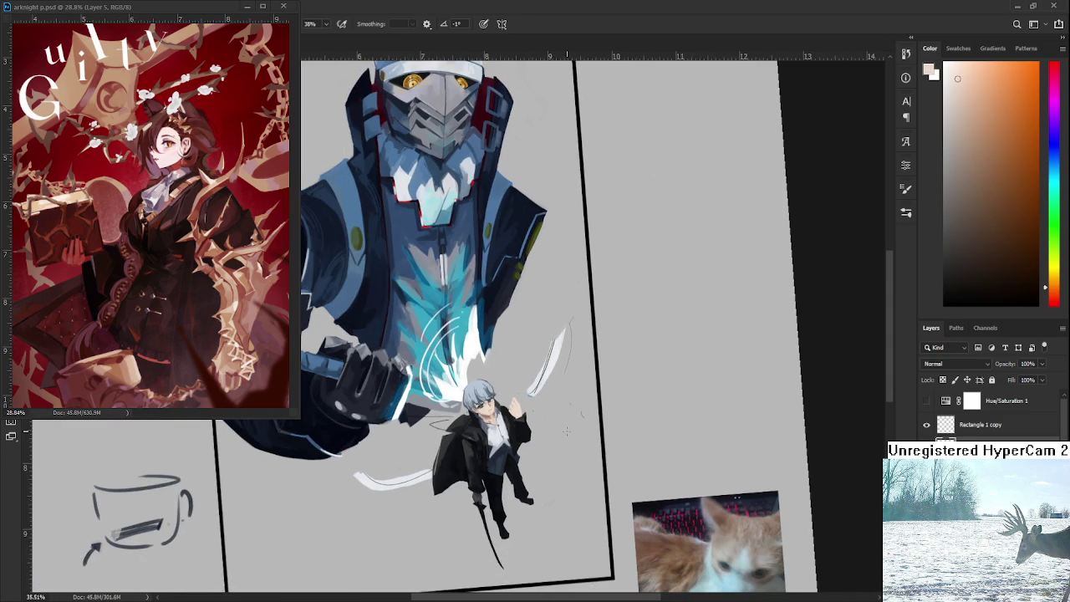
scroll(543, 405, "down", 1)
scroll(525, 405, "up", 3)
scroll(524, 405, "up", 2)
scroll(522, 393, "up", 1)
scroll(521, 368, "up", 1)
scroll(522, 356, "up", 3)
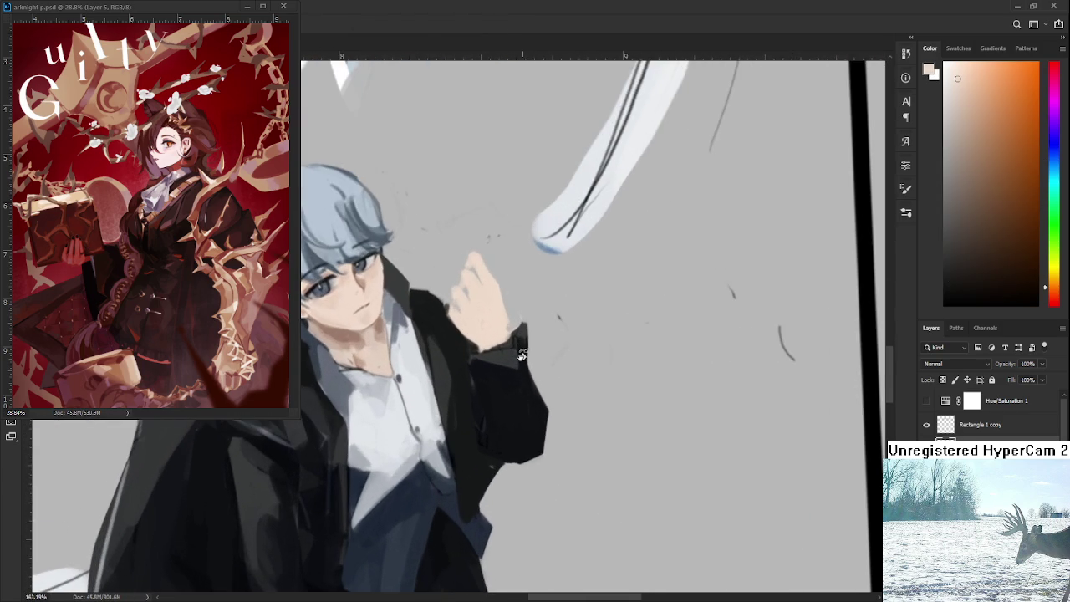
Step: Paint dark blue-grey marks on the sleeve cuff beside the hand, resampling sleeve and skin tones
left_click(511, 348, "alt")
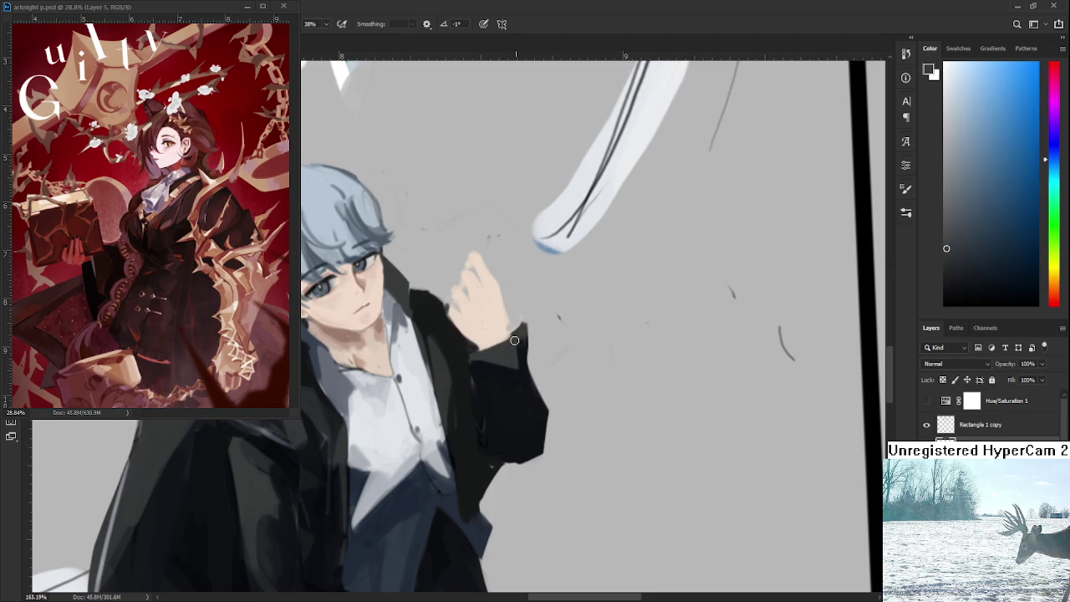
left_click(520, 343, "alt")
left_click_drag(521, 324, 516, 321)
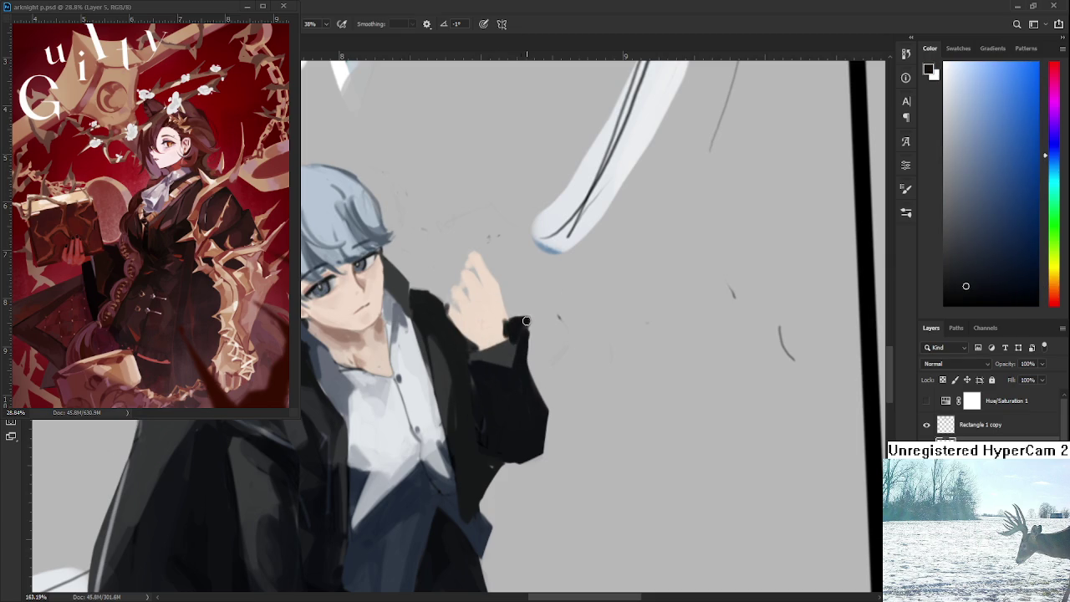
left_click(507, 324, "alt")
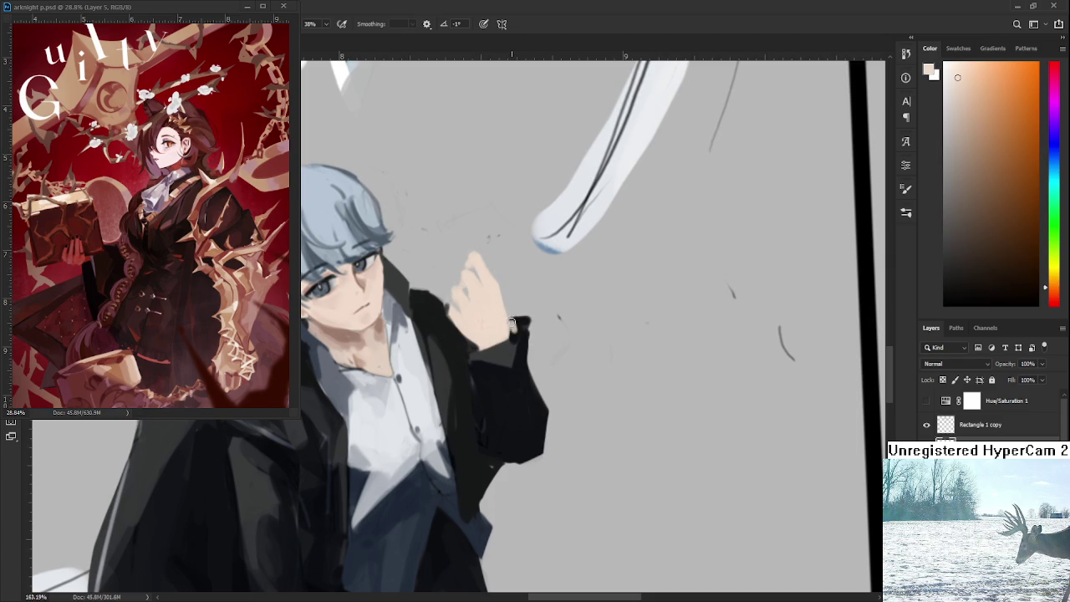
left_click(518, 324, "alt")
left_click_drag(527, 323, 535, 316)
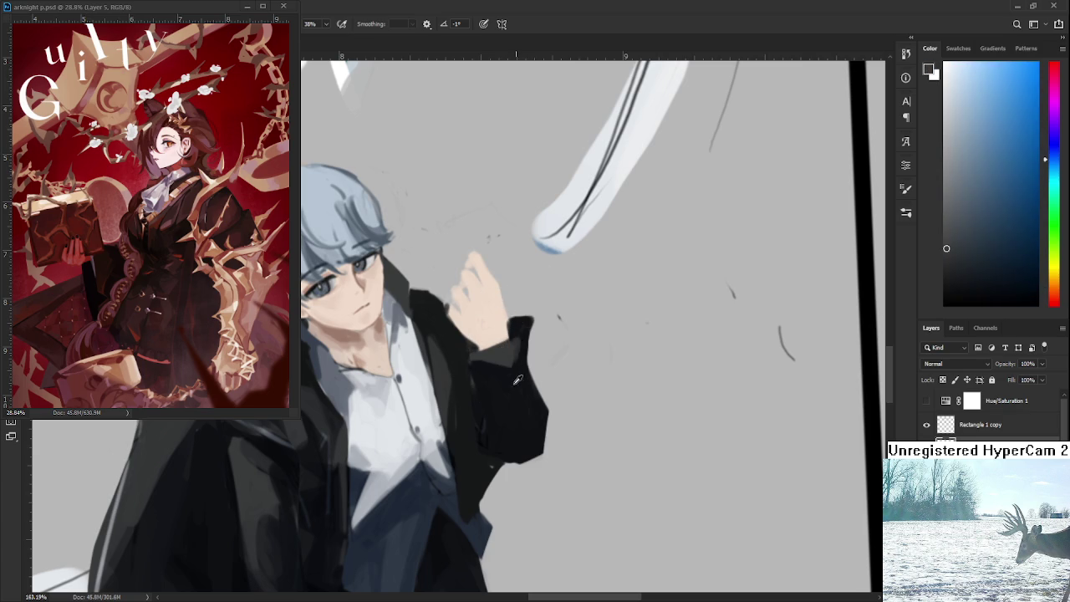
left_click(497, 361, "alt")
left_click(489, 353, "alt")
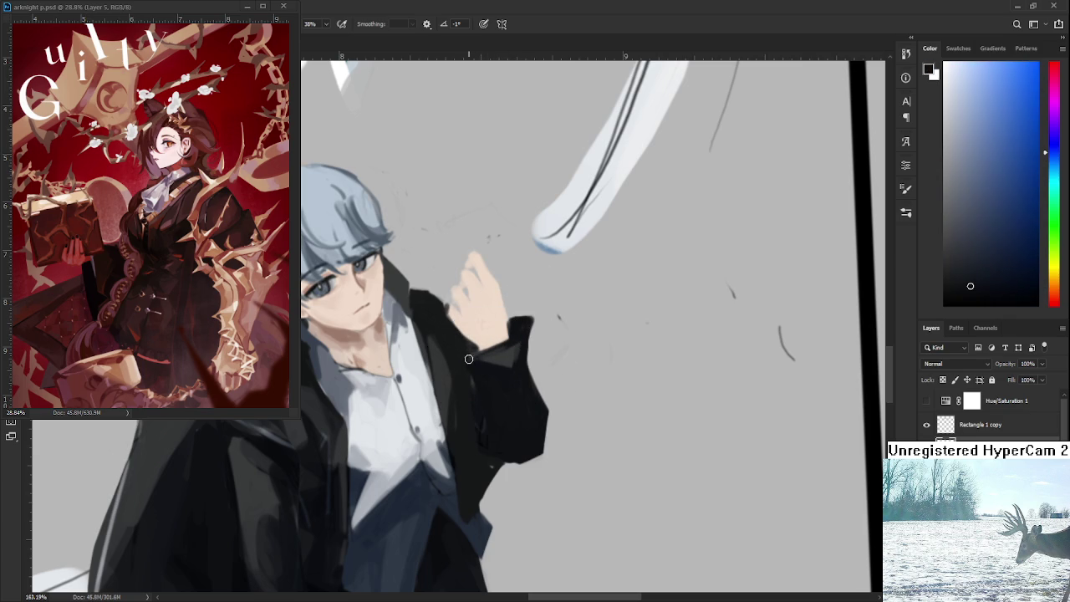
left_click(485, 334, "alt")
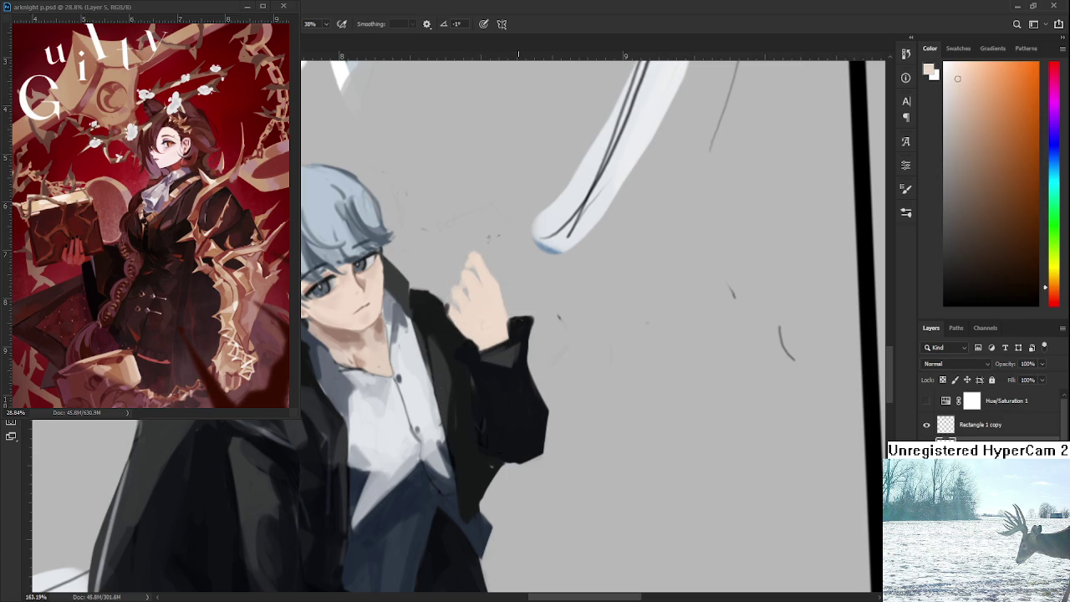
scroll(518, 322, "down", 5)
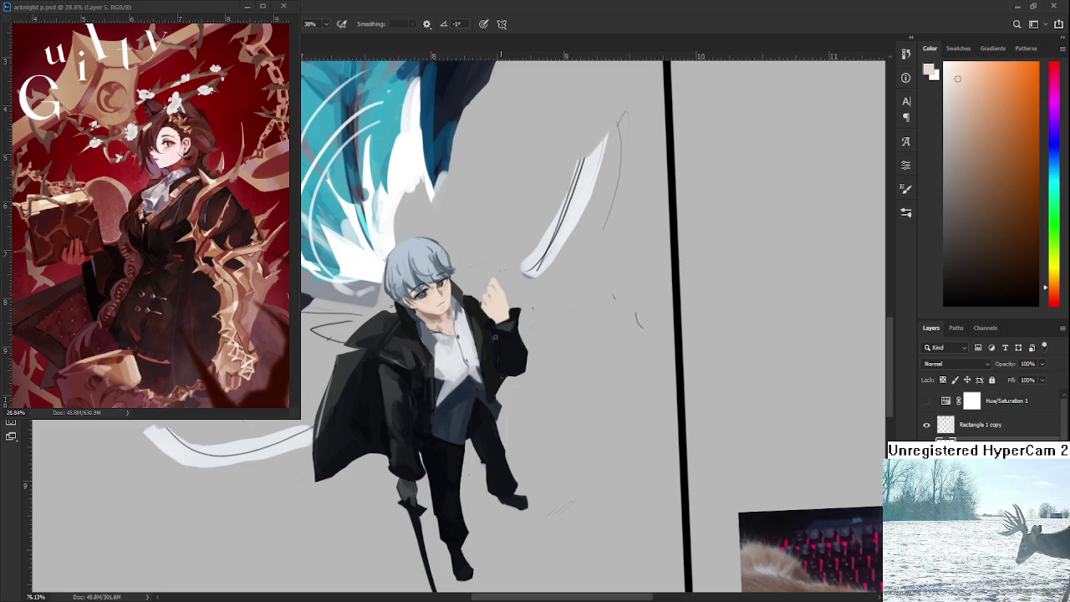
Step: Sample various dark blue-grey and lighter tones from the coat sleeve
left_click(479, 339, "alt")
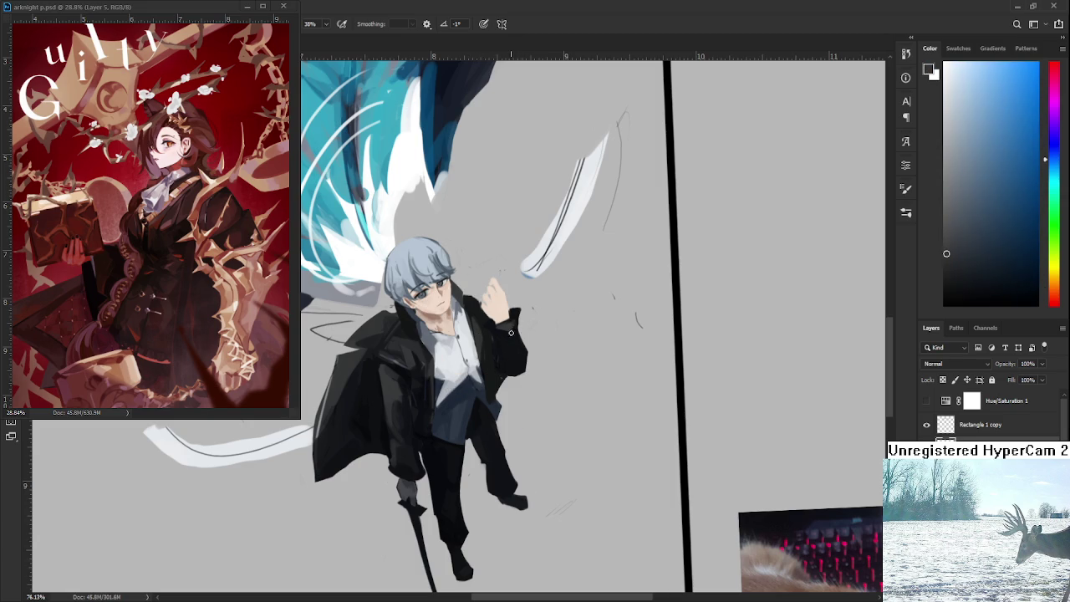
left_click(506, 355, "alt")
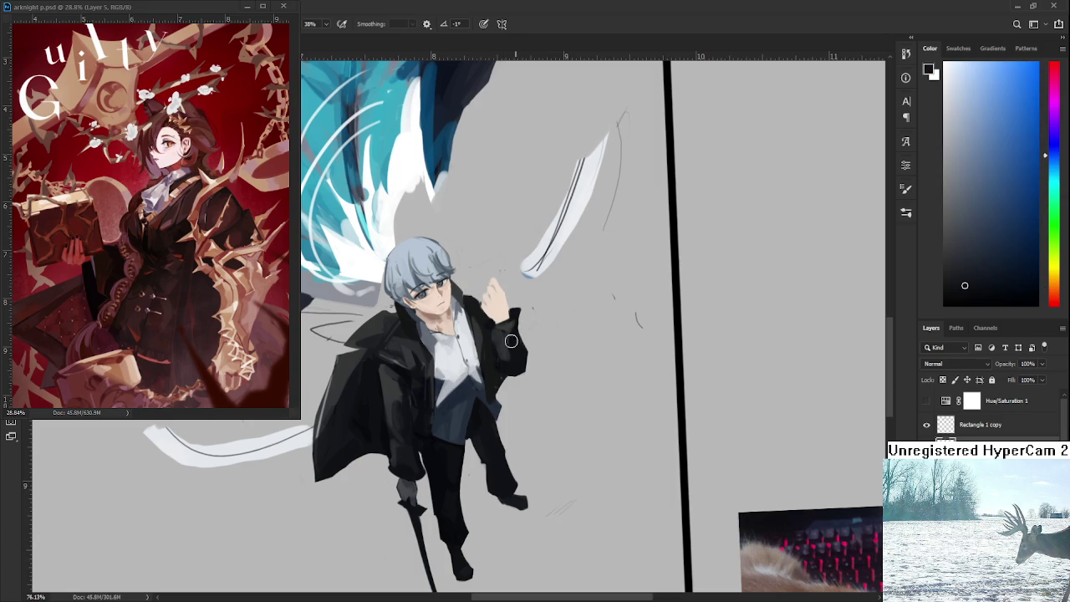
left_click(495, 355, "alt")
left_click(517, 346, "alt")
left_click(516, 330, "alt")
left_click(524, 352, "alt")
key("e")
key("b")
left_click(513, 352, "alt")
left_click(486, 330, "alt")
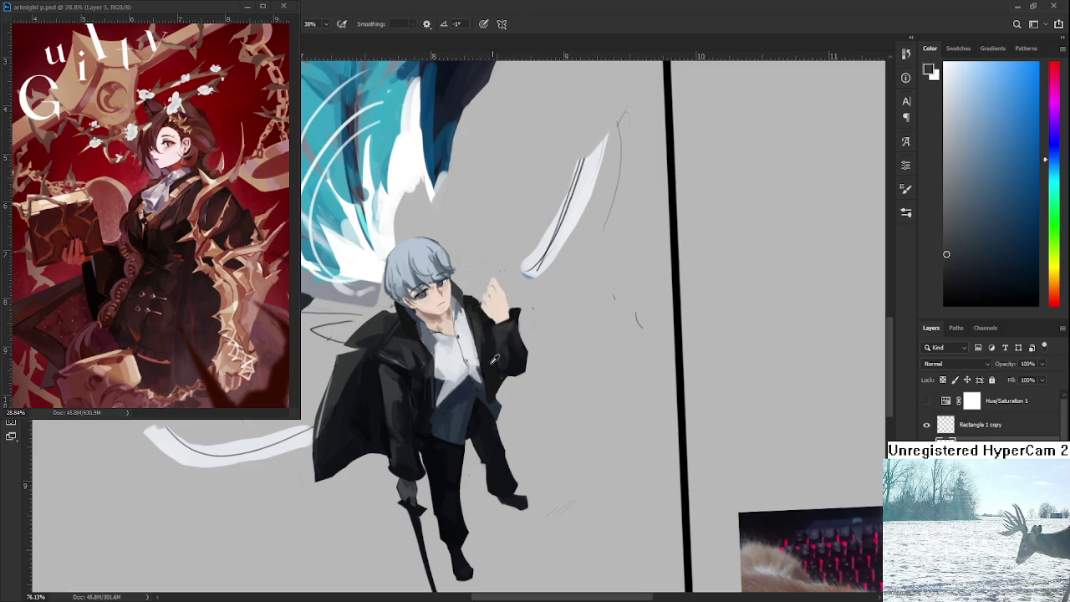
left_click(389, 358, "alt")
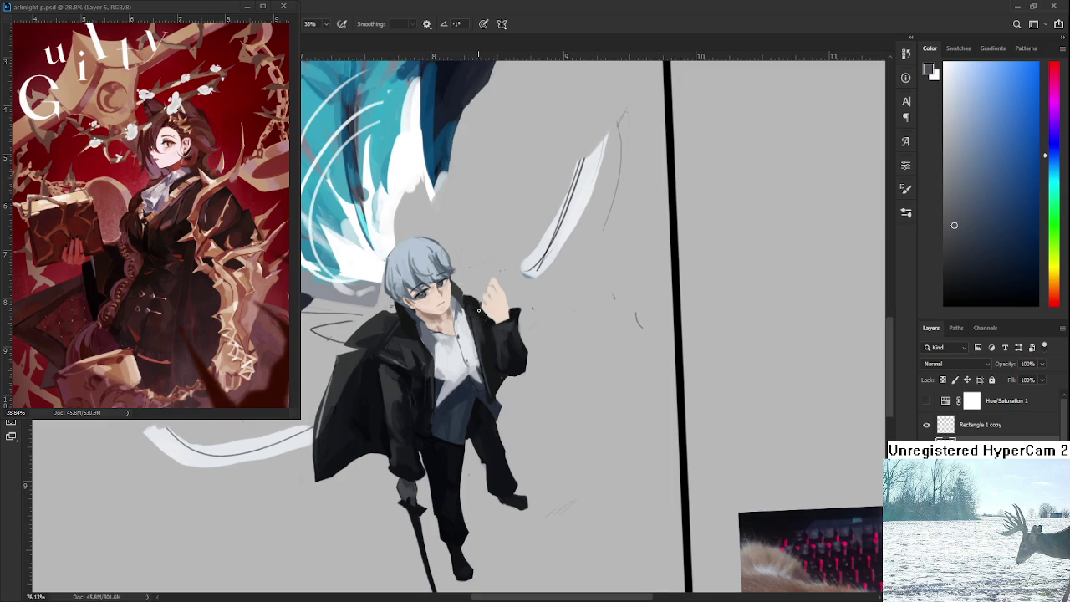
Step: Pan the view over the boy's coat and sample its dark colour
left_click_drag(473, 329, 490, 332)
left_click_drag(456, 384, 452, 379)
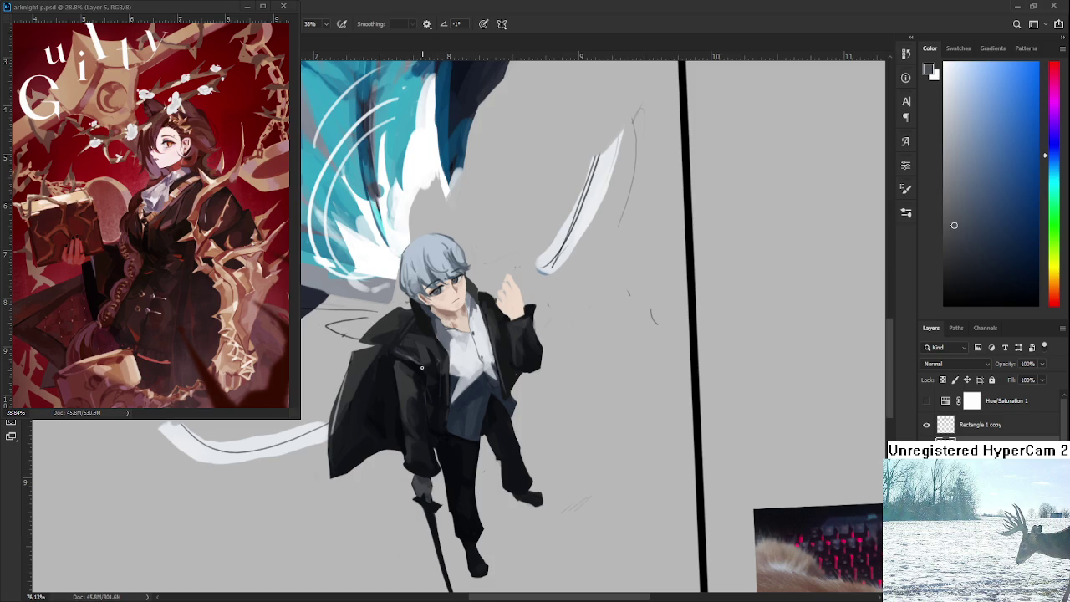
left_click_drag(434, 358, 430, 379)
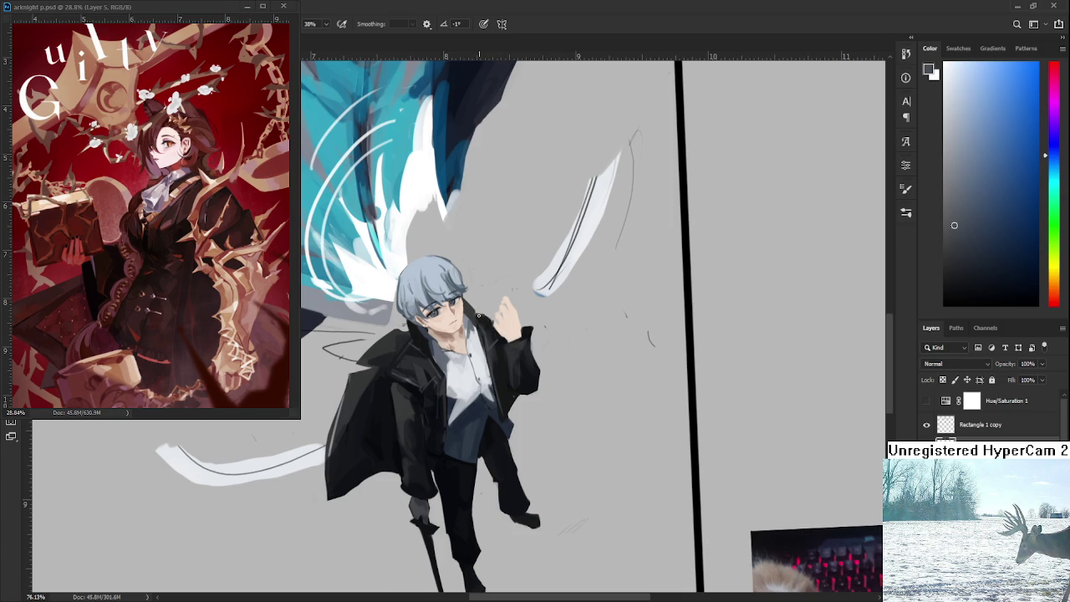
left_click_drag(497, 337, 495, 281)
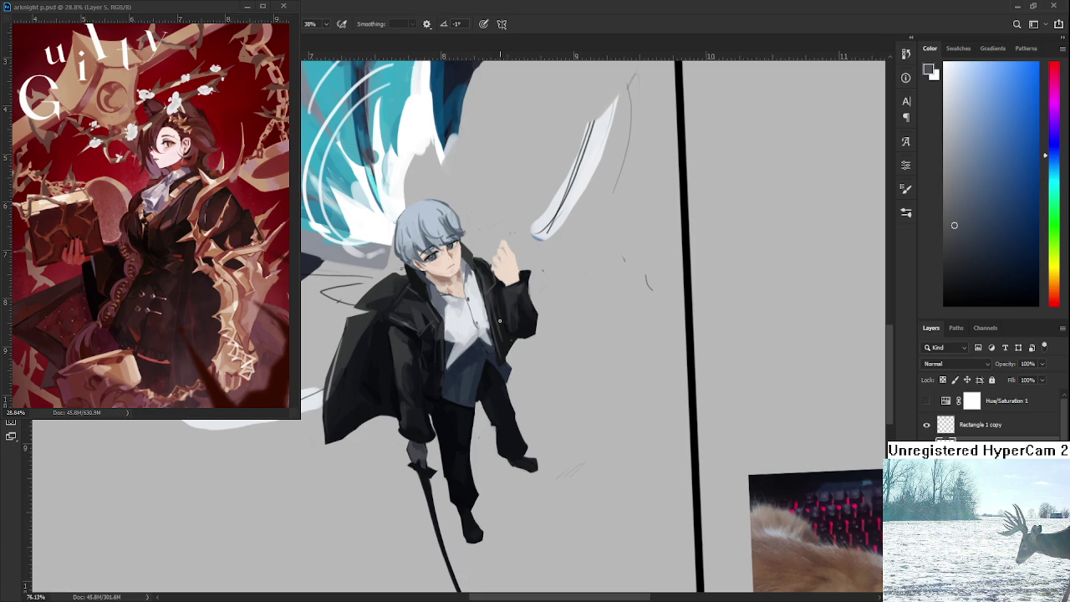
left_click_drag(461, 351, 482, 361)
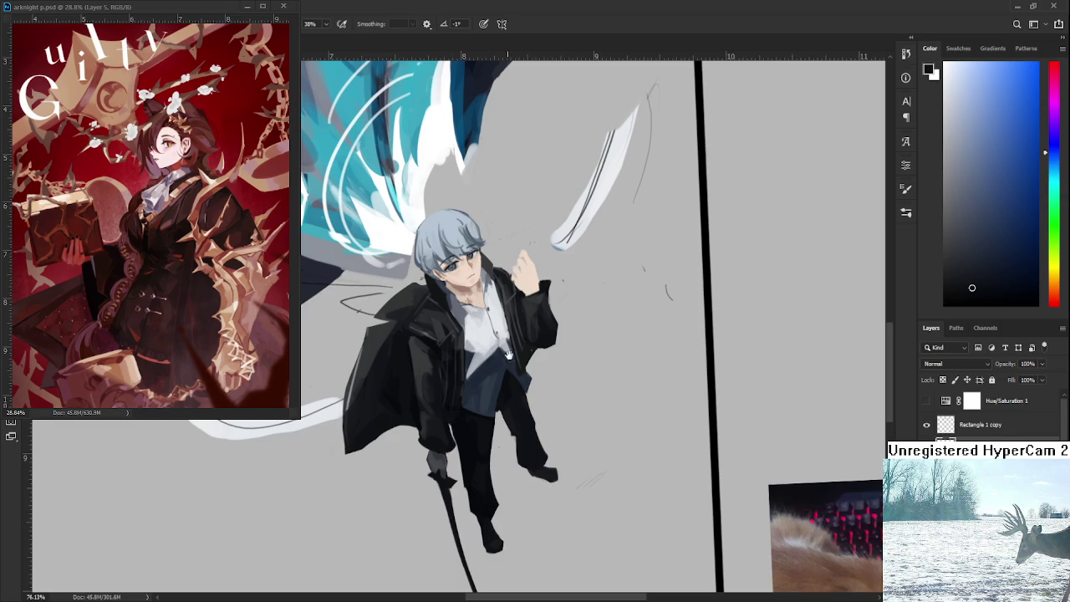
left_click_drag(510, 356, 492, 405)
left_click(492, 405, "alt")
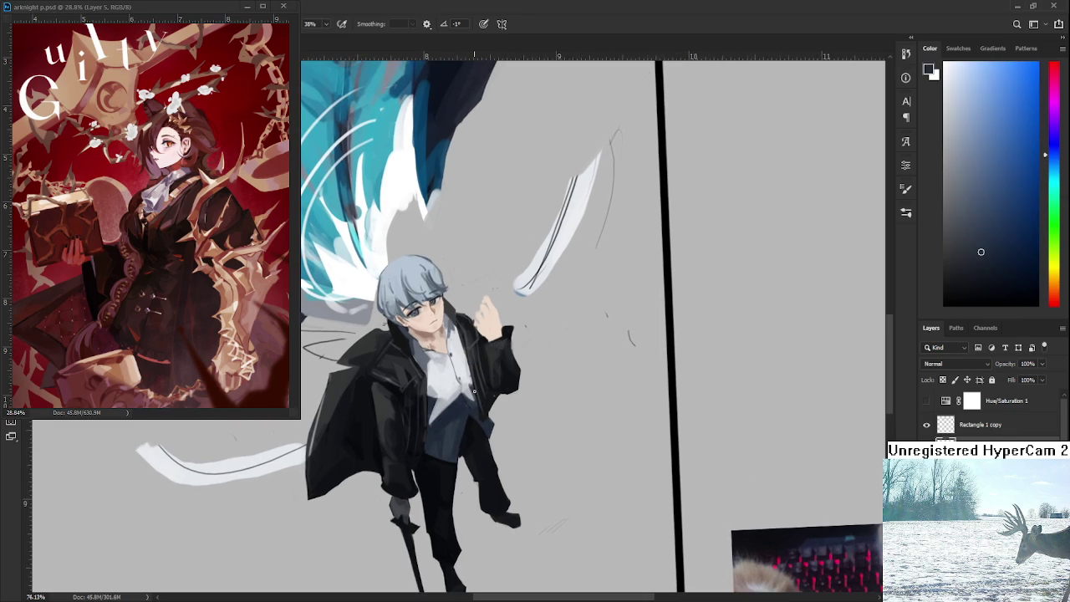
left_click(482, 401, "alt")
left_click_drag(483, 400, 485, 406)
Step: Erase a bit of the coat's right edge, toggling between eraser and brush
key("e")
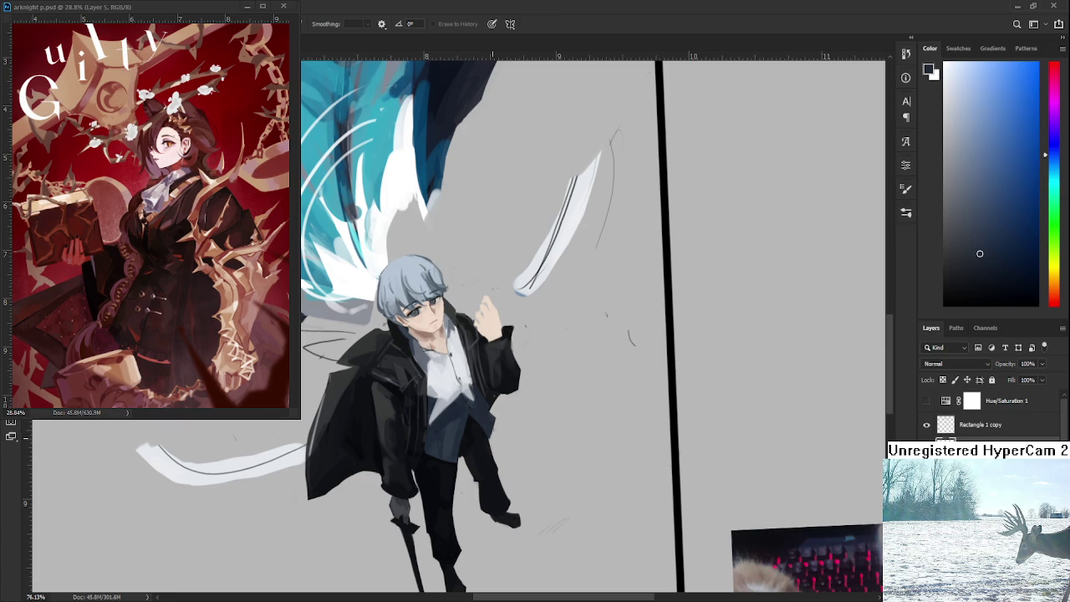
key("b")
left_click_drag(478, 356, 472, 406)
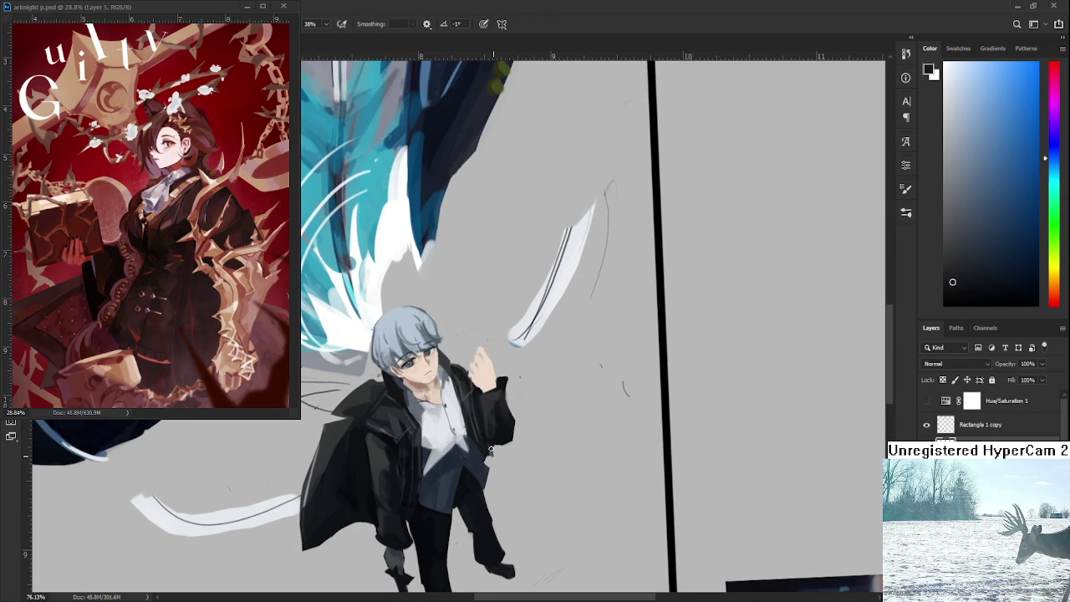
key("e")
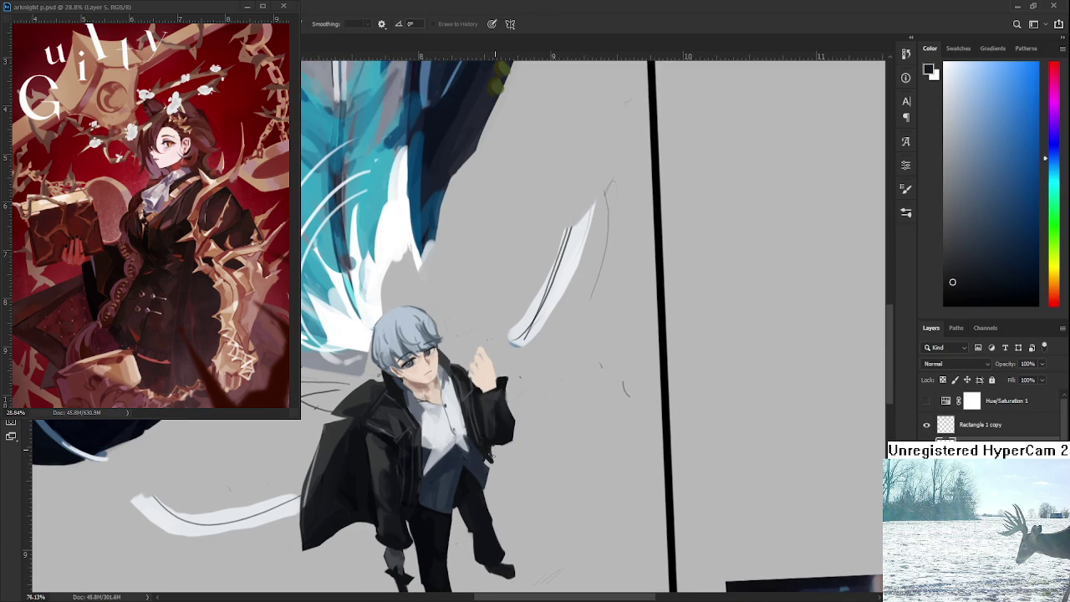
left_click_drag(493, 449, 491, 459)
key("b")
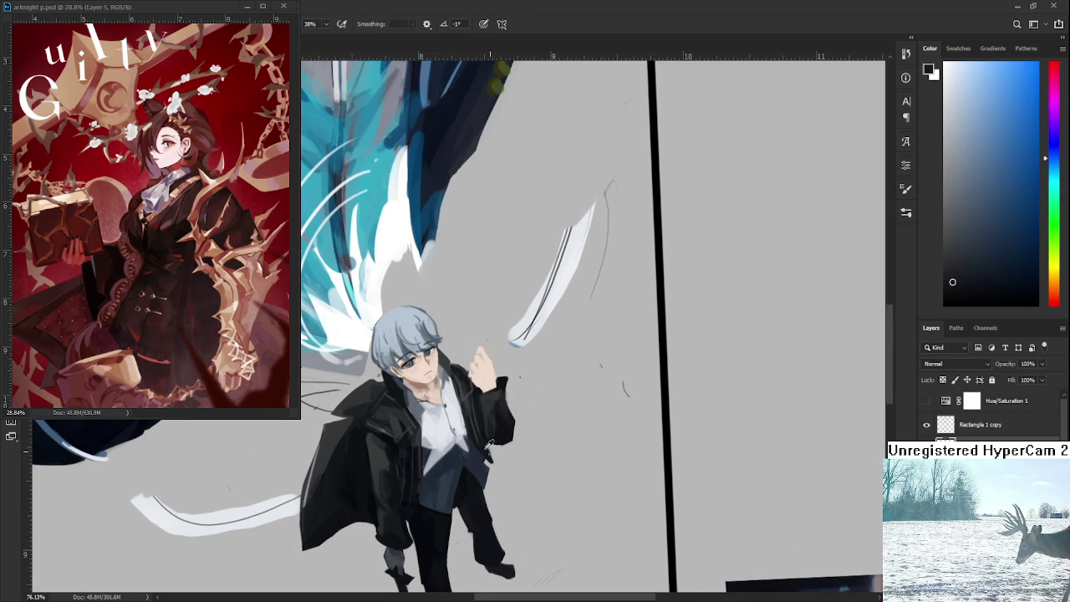
key("e")
key("b")
key("e")
key("b")
left_click(486, 454, "alt")
key("e")
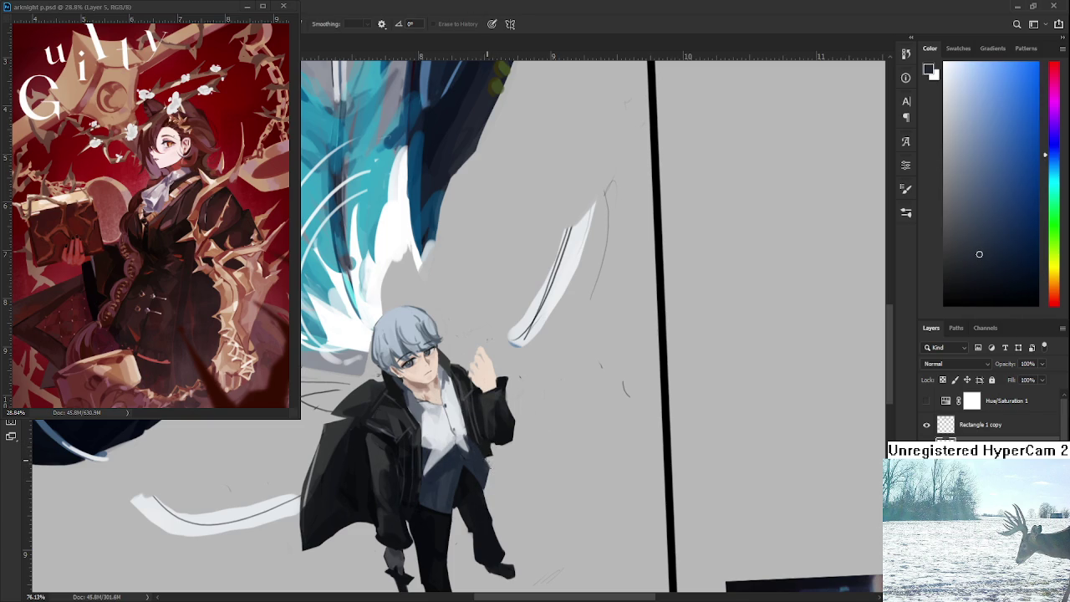
Step: Sample several tones from the artwork, ending on a slightly darker dark navy
key("b")
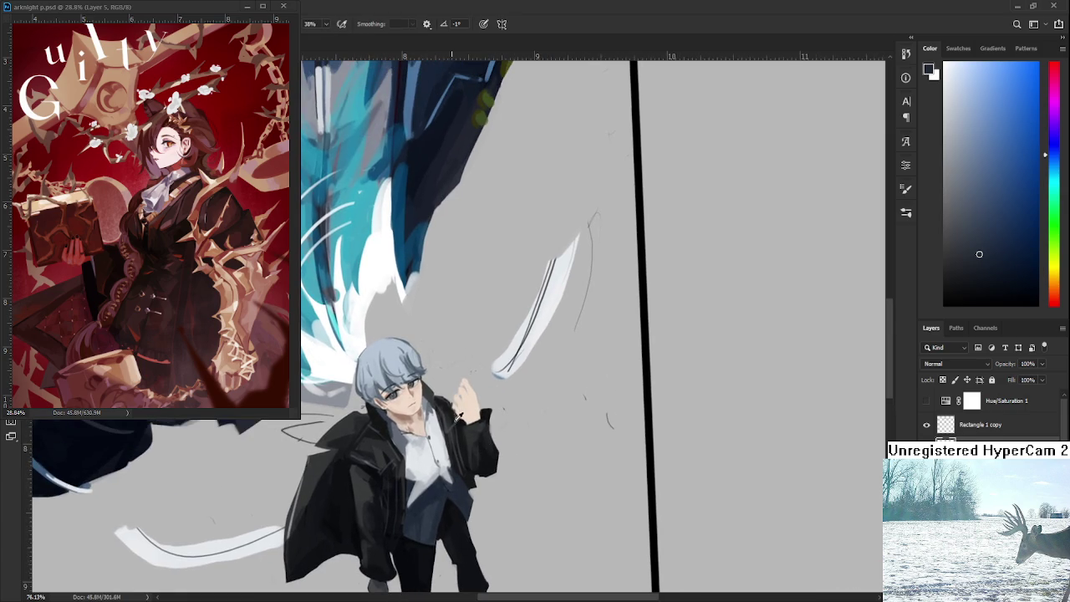
left_click(458, 411, "alt")
left_click(459, 411, "alt")
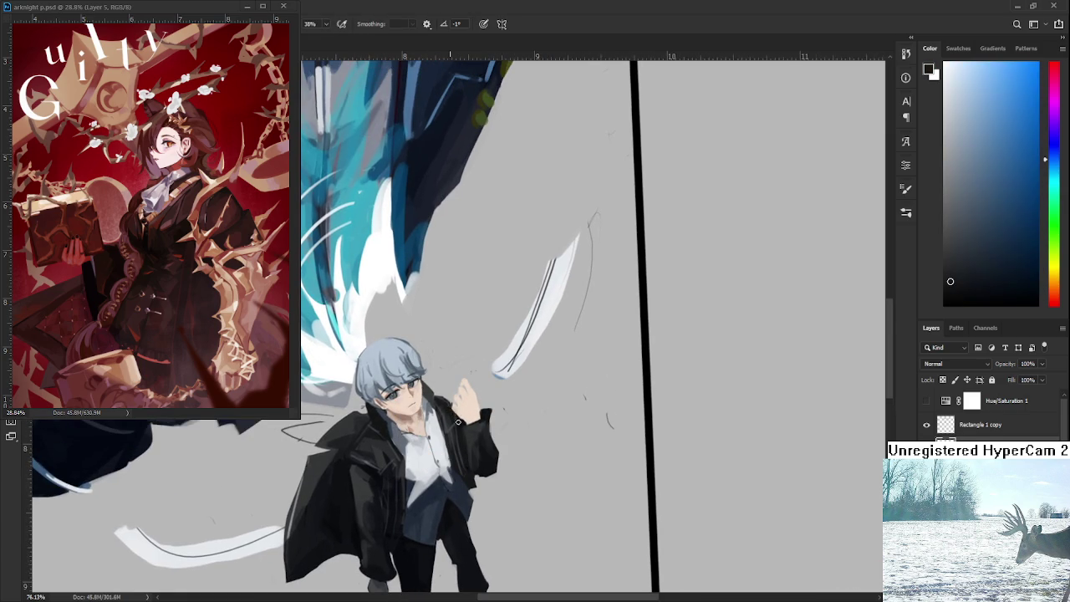
left_click(470, 412, "alt")
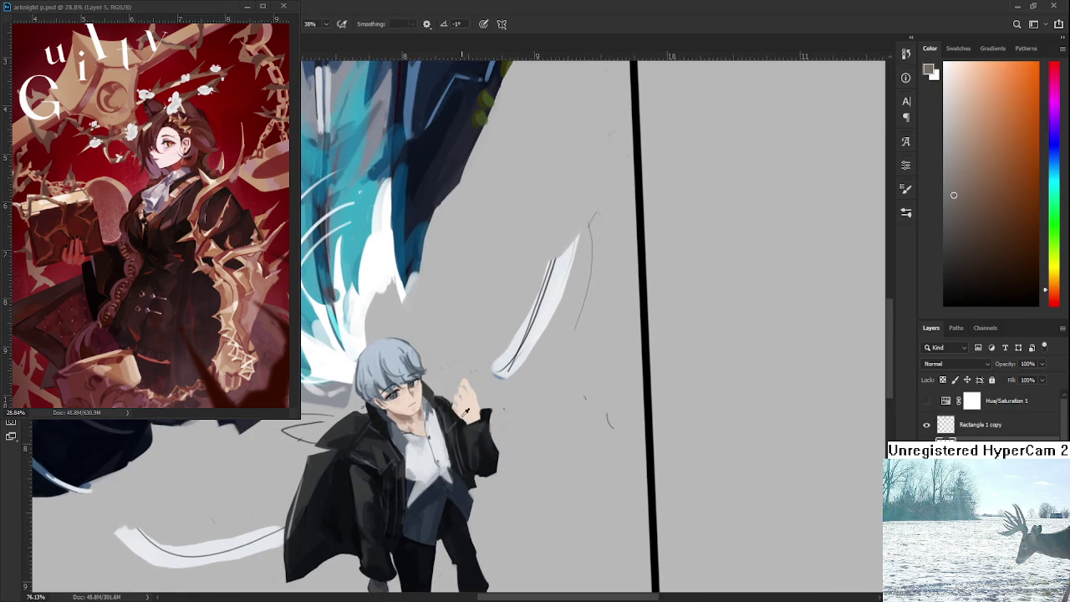
left_click(464, 416, "alt")
left_click(451, 408, "alt")
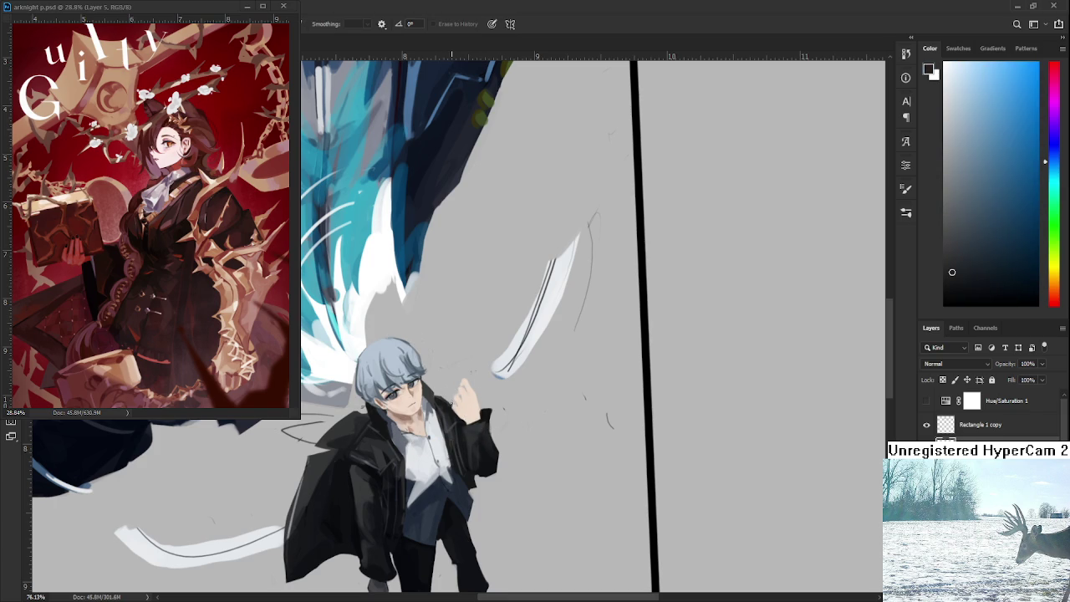
key("b")
left_click(457, 406, "alt")
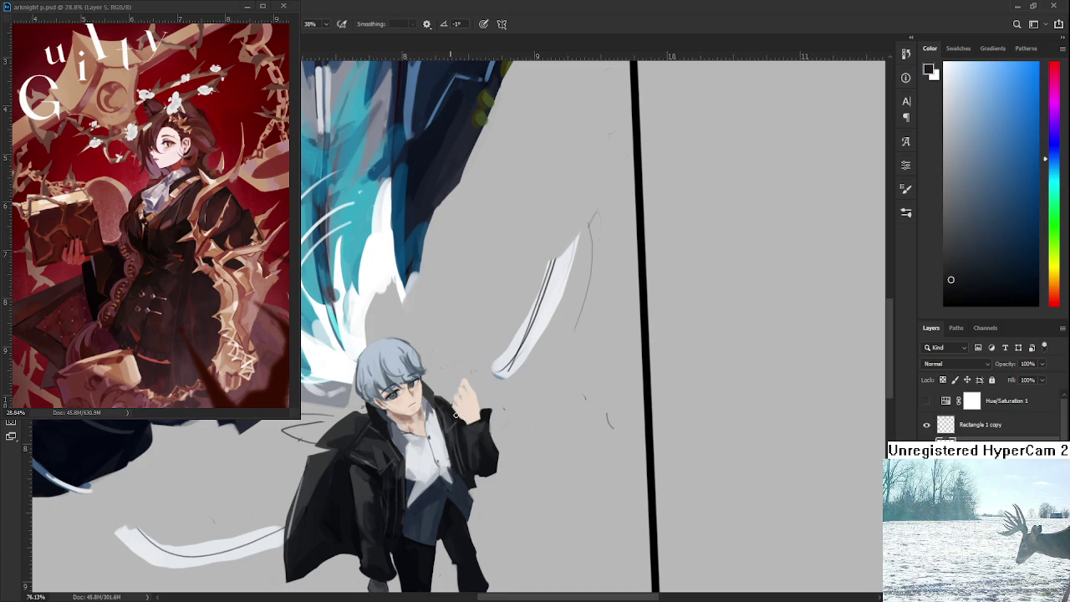
Step: Zoom in and sample the skin tone of the raised hand
scroll(438, 418, "up", 3)
scroll(438, 418, "up", 2)
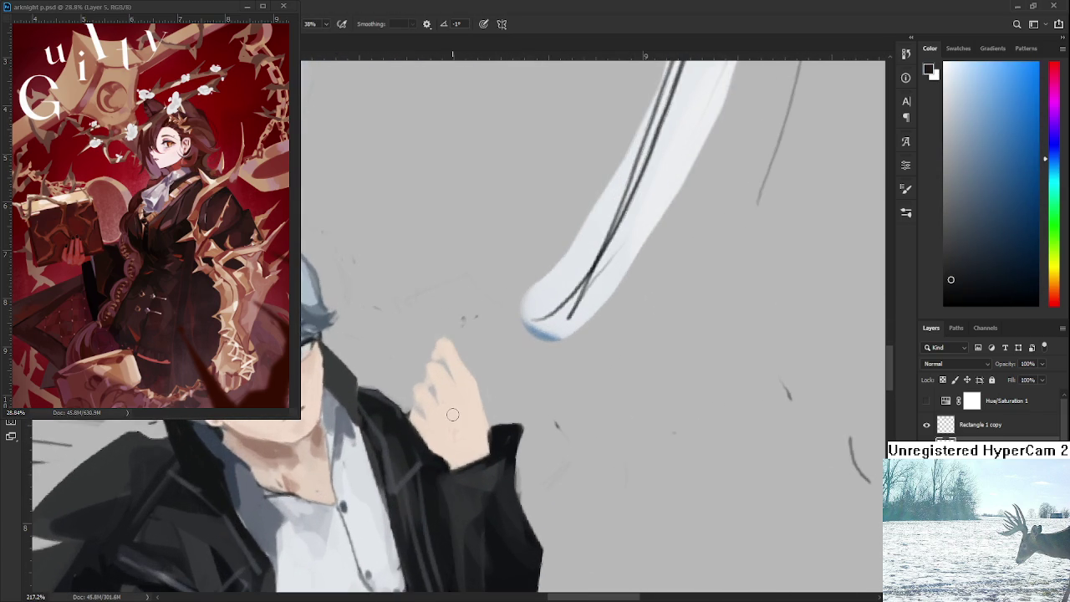
left_click(422, 418, "alt")
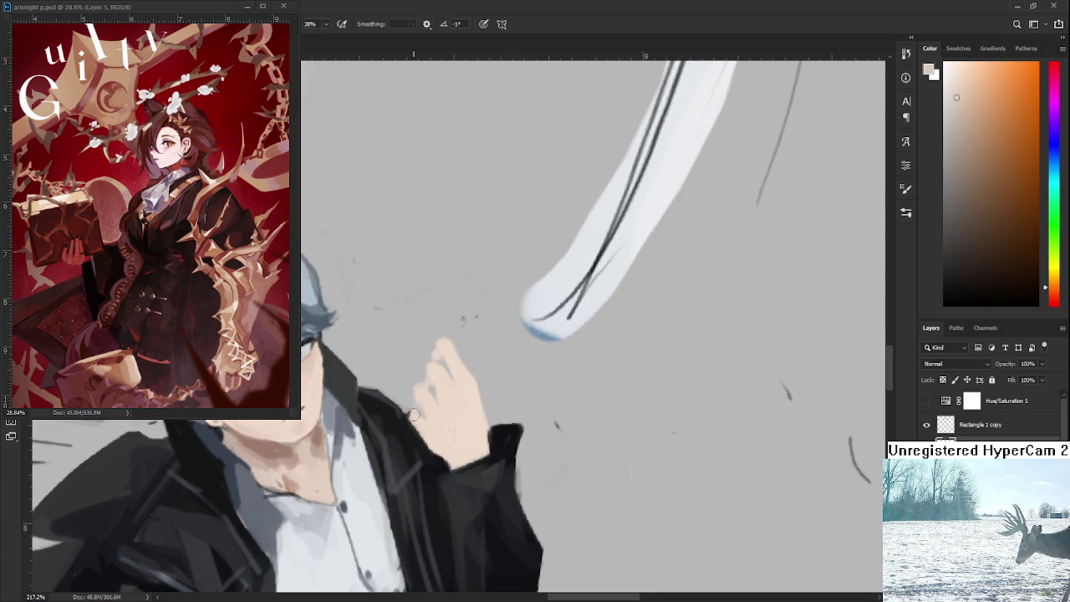
Step: Zoom out and pan until the whole figure is back in view
left_click_drag(519, 400, 538, 426)
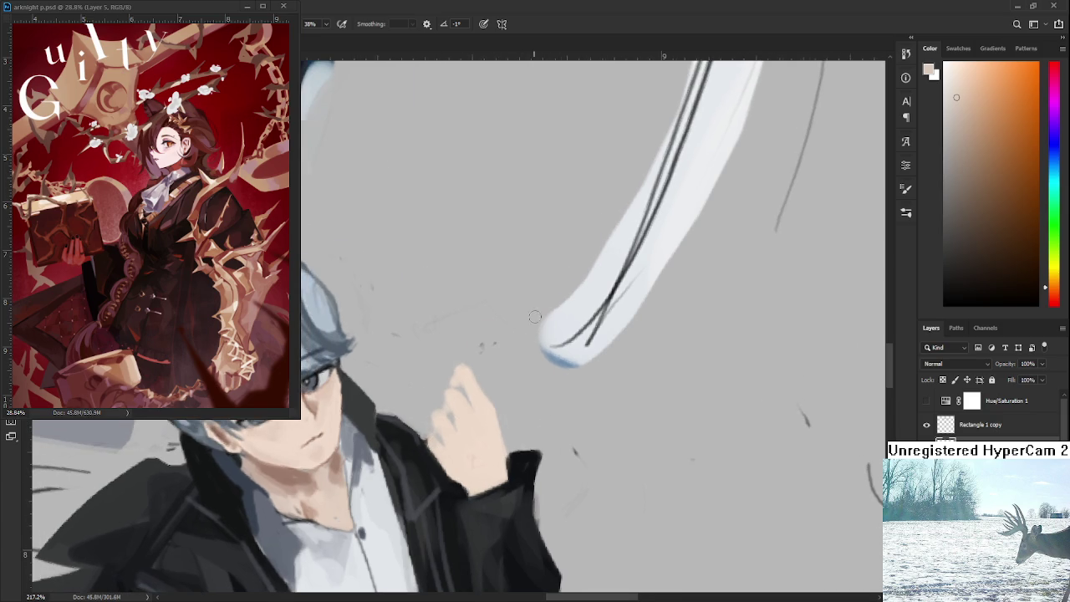
scroll(535, 317, "down", 8)
scroll(535, 317, "down", 2)
left_click_drag(561, 228, 546, 322)
scroll(533, 335, "up", 3)
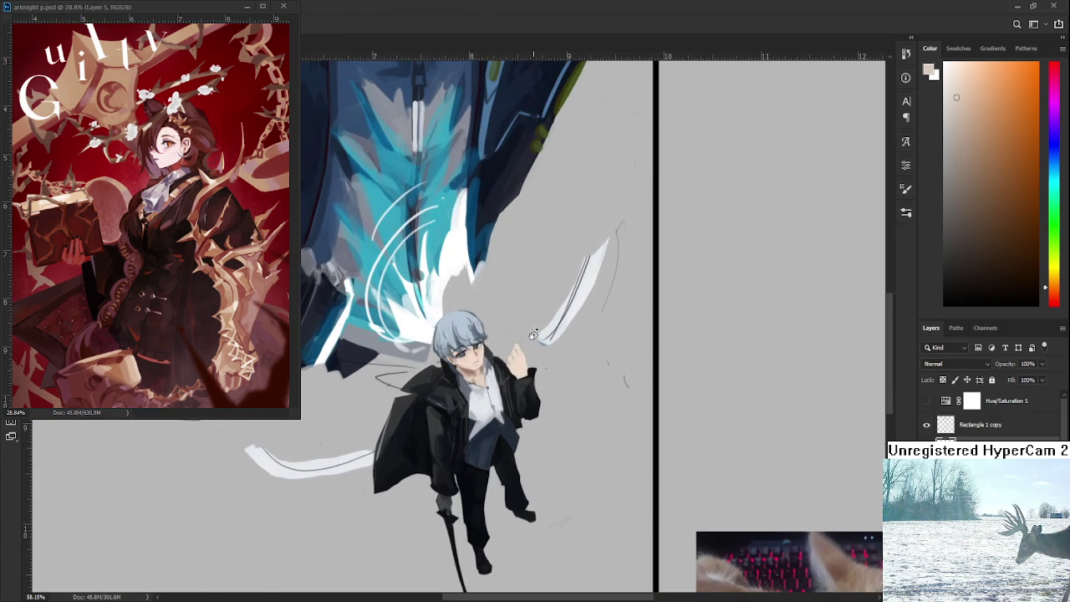
scroll(533, 334, "up", 1)
scroll(518, 485, "up", 2)
scroll(536, 488, "up", 1)
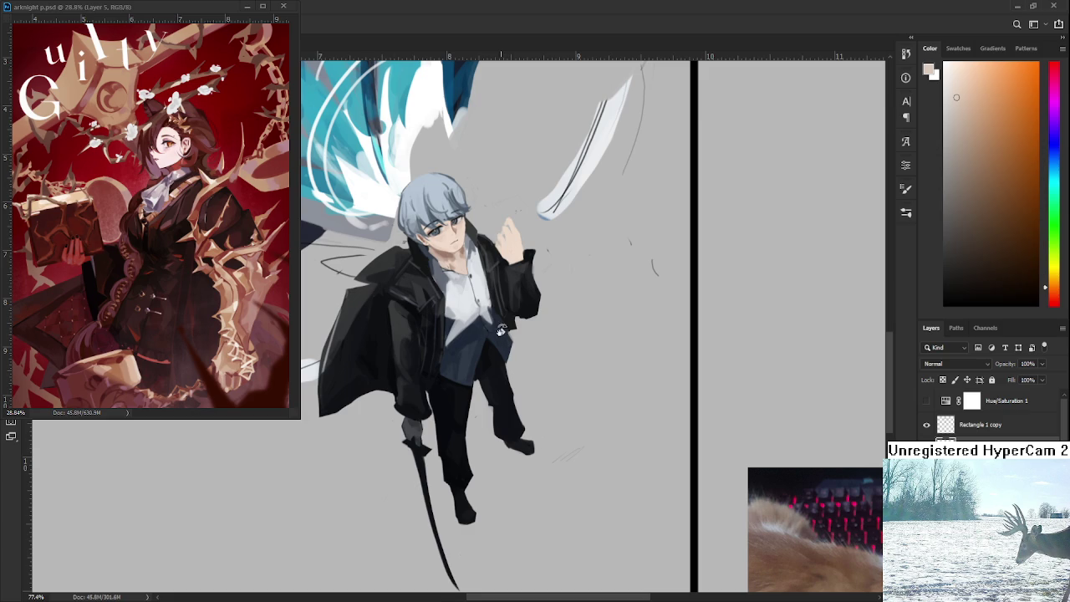
Step: Lasso the lower leg and foot, rotate it slightly clockwise and shift it up-left
left_click_drag(503, 330, 539, 400)
scroll(540, 399, "down", 3)
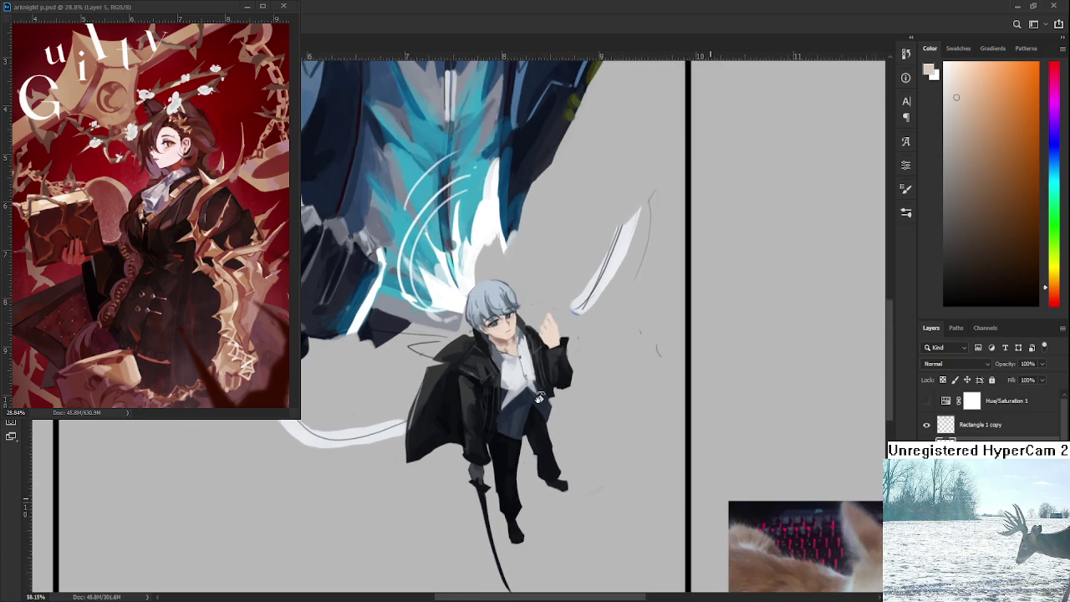
scroll(539, 400, "up", 1)
scroll(539, 399, "up", 1)
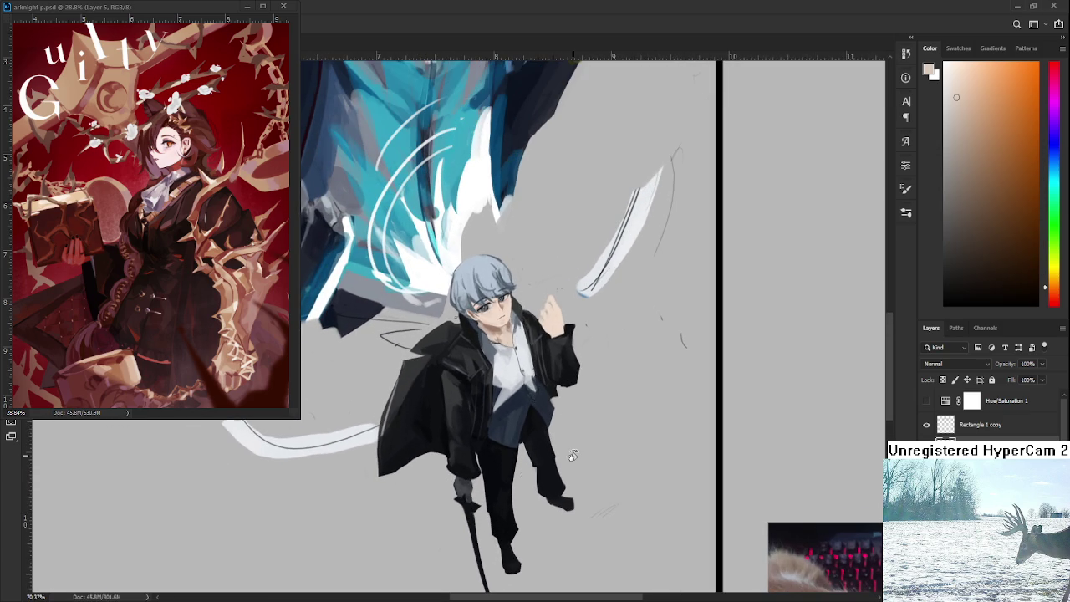
left_click_drag(548, 453, 542, 465)
key("ctrl+t")
left_click_drag(602, 435, 597, 443)
left_click_drag(584, 505, 579, 499)
key("Return")
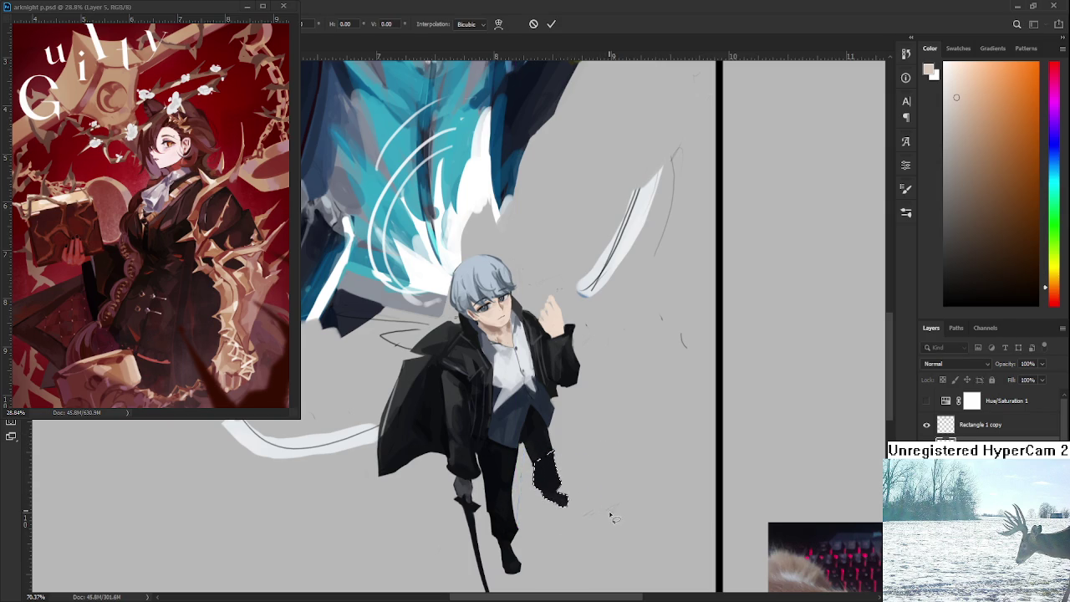
scroll(611, 476, "down", 5)
scroll(592, 466, "up", 5)
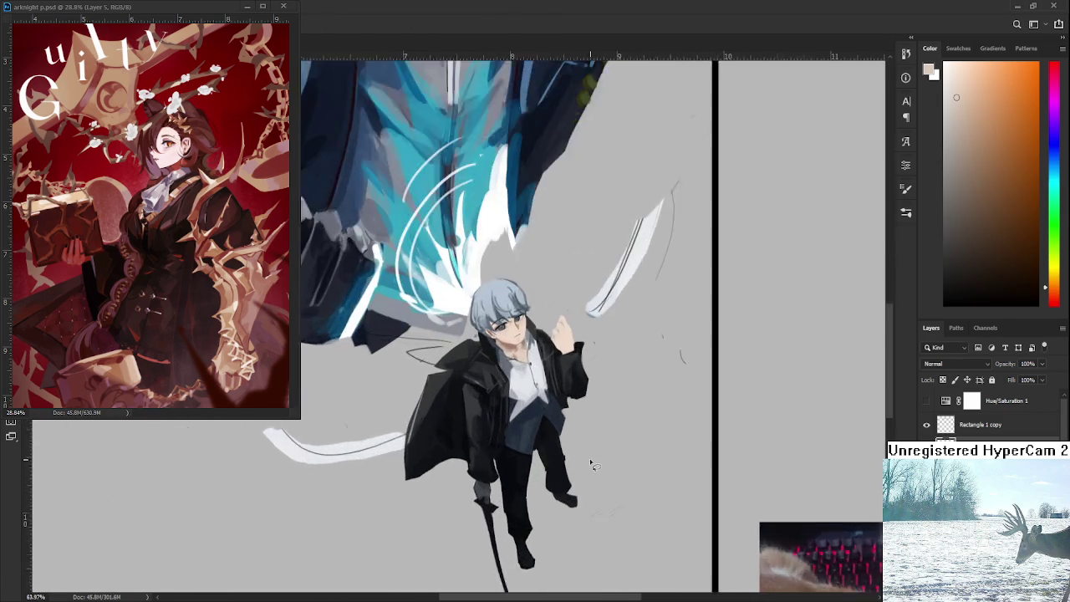
scroll(589, 469, "up", 3)
key("e")
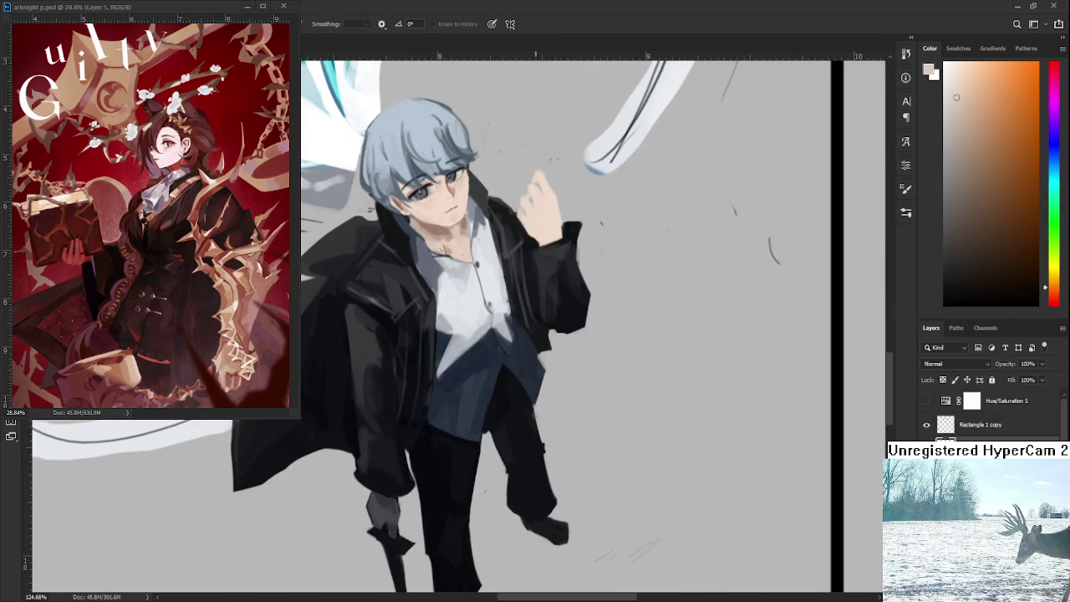
Step: Erase the stray dark bump along the boy's trouser edge
left_click_drag(543, 438, 543, 465)
left_click(512, 470, "alt")
left_click_drag(503, 480, 505, 493)
mouse_move(542, 433)
left_mouse_down()
mouse_move(545, 485)
mouse_move(559, 501)
left_mouse_up()
Step: Sample dark tones from the shirt and collar and paint shading on the shirt near the waist
key("b")
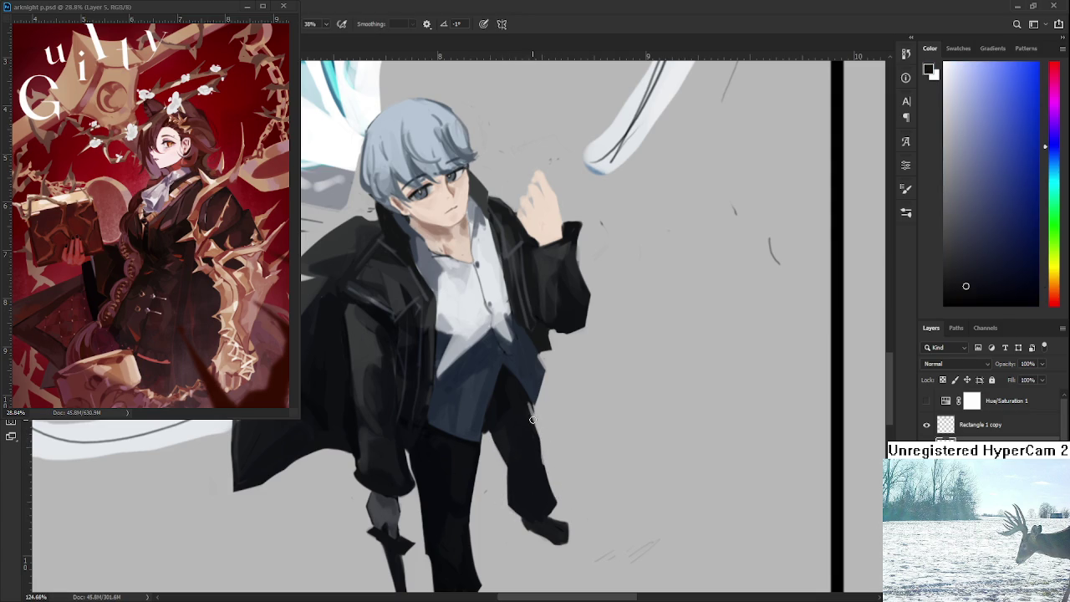
left_click(532, 416, "alt")
key("e")
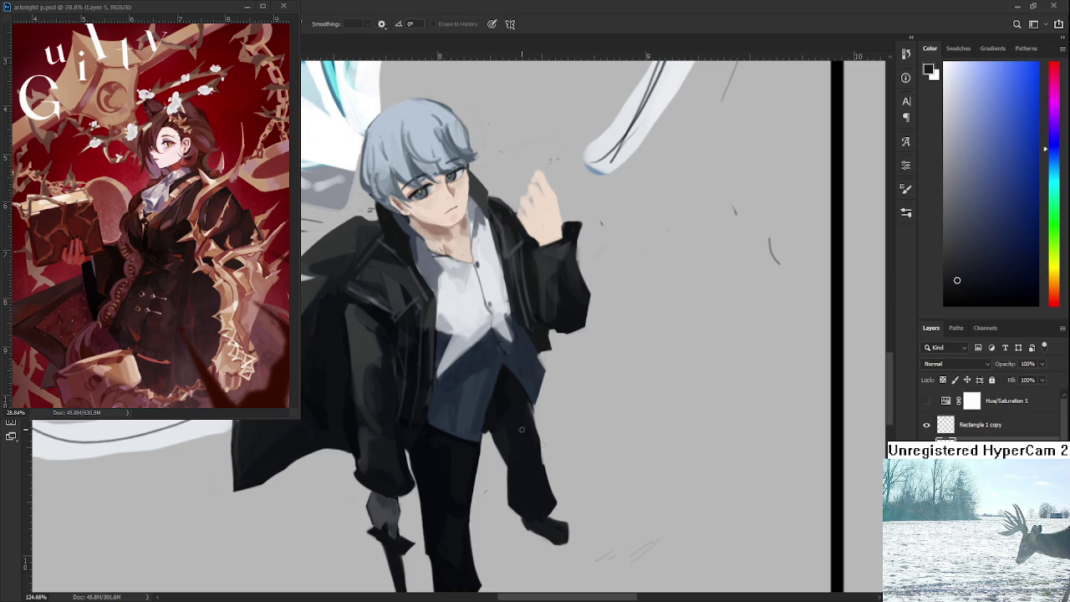
key("b")
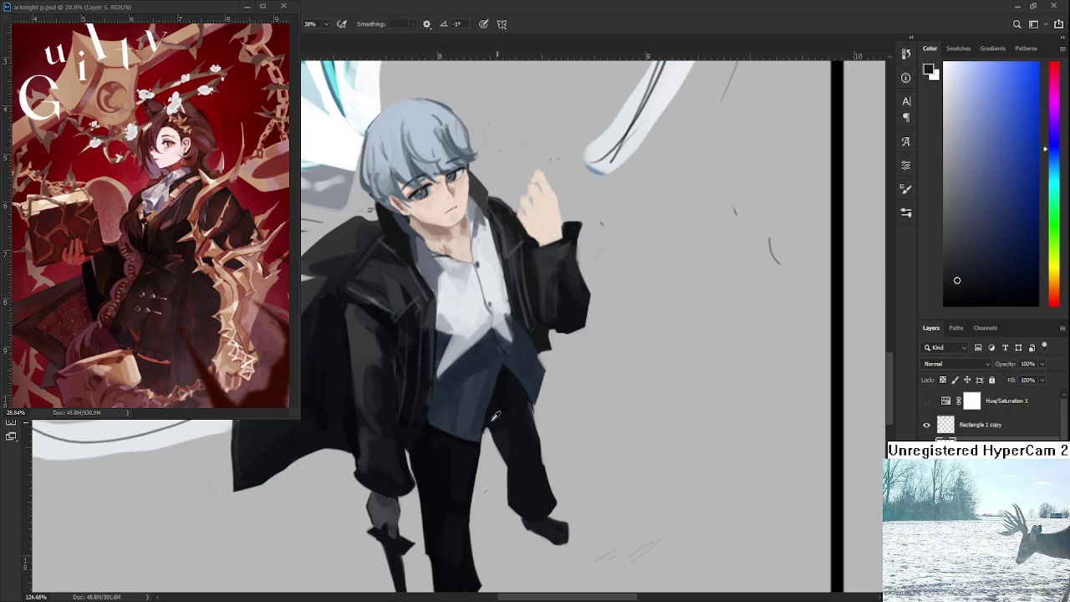
left_click(493, 420, "alt")
left_click_drag(494, 420, 460, 519)
left_click(467, 443, "alt")
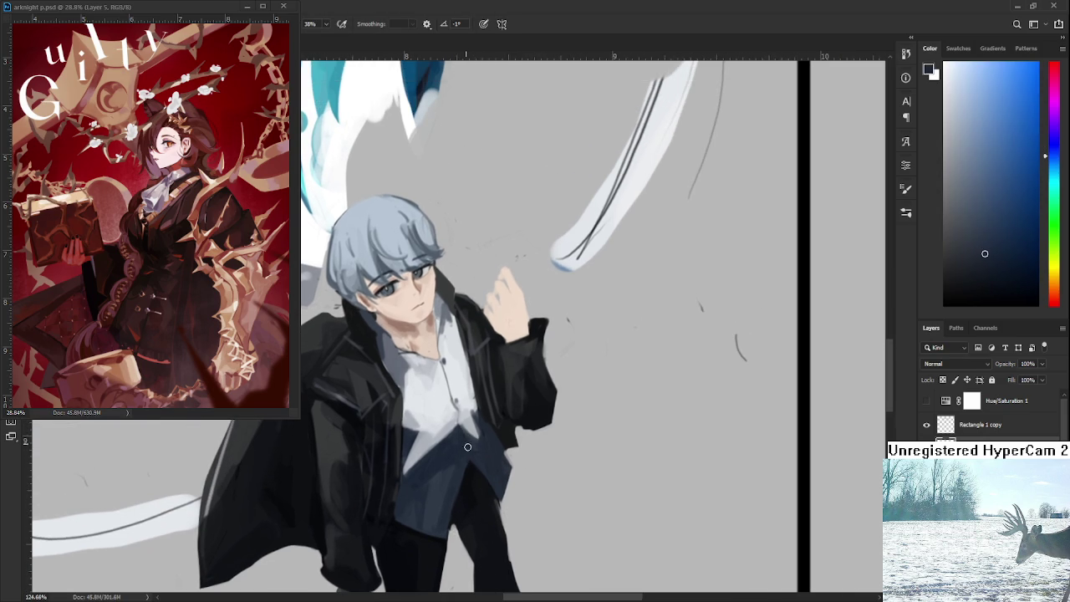
left_click(447, 386, "alt")
left_click_drag(447, 386, 360, 344)
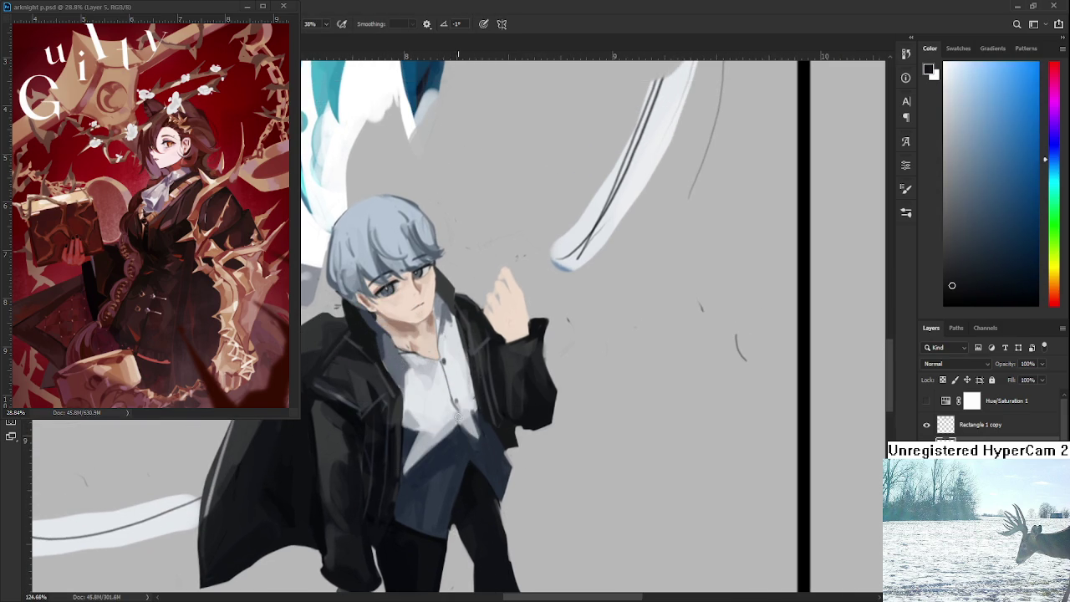
left_click_drag(458, 423, 465, 455)
left_click_drag(479, 451, 489, 424)
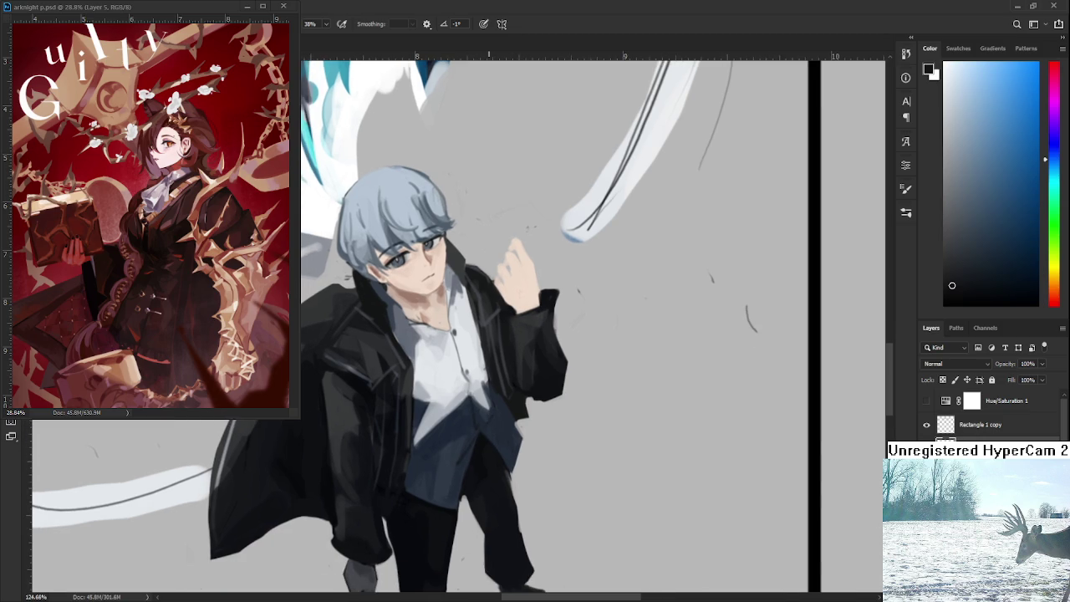
scroll(589, 258, "down", 4)
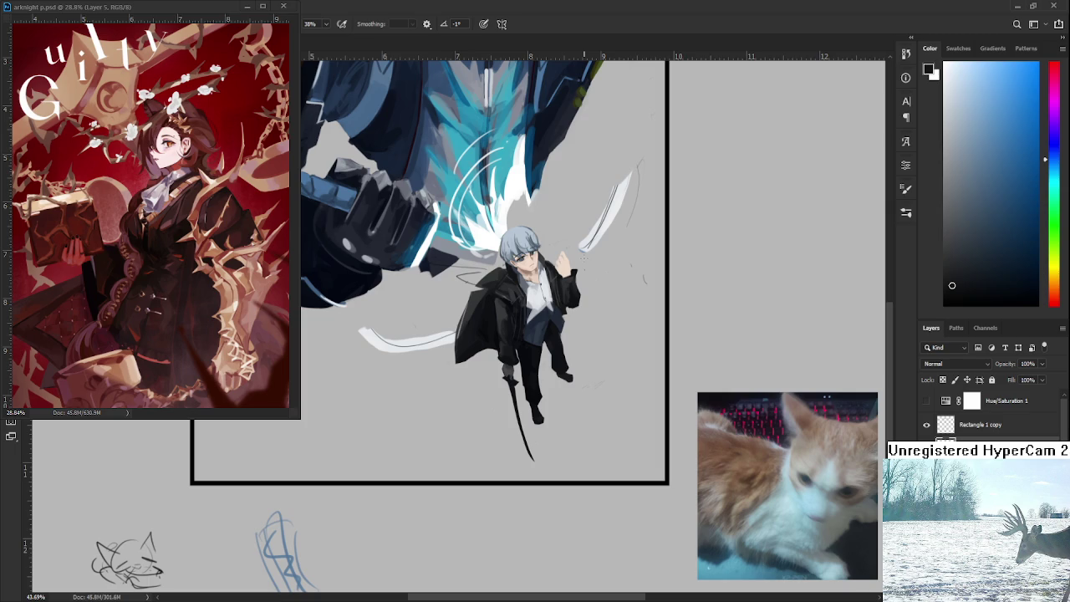
Step: Zoom in, sample the face's skin tone and paint shading between the fingers
scroll(583, 261, "up", 2)
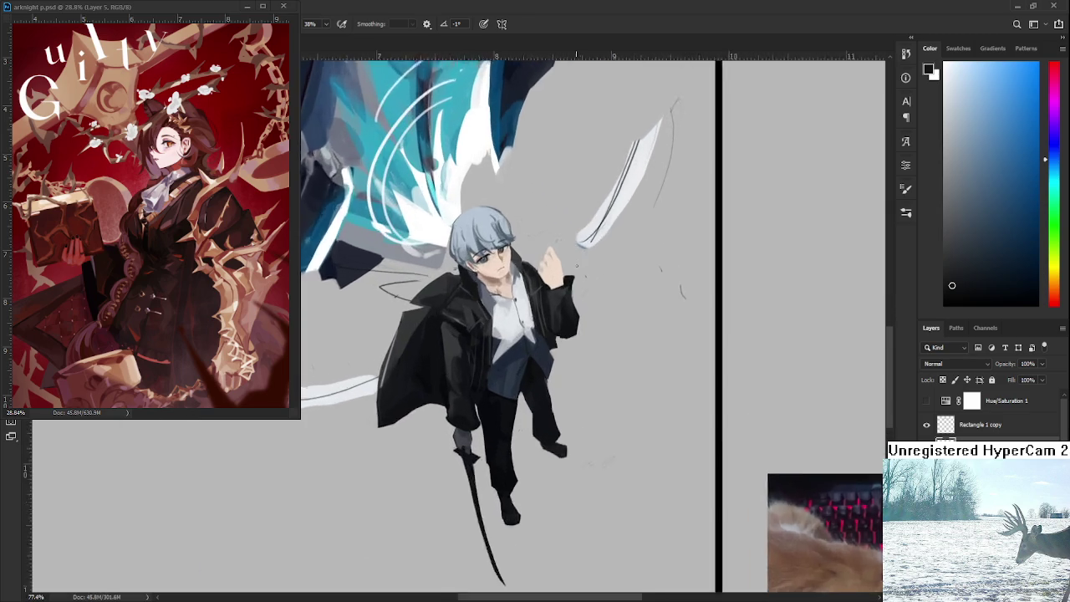
scroll(552, 263, "up", 2)
scroll(518, 267, "up", 2)
scroll(485, 274, "up", 1)
left_click(486, 273, "alt")
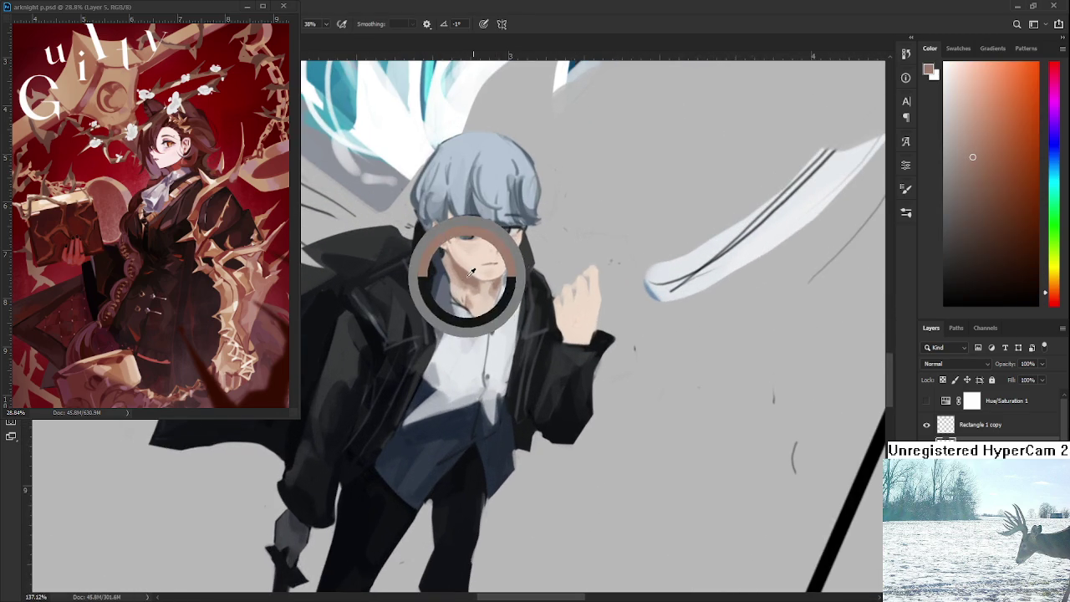
scroll(502, 334, "up", 2)
mouse_move(515, 372)
left_mouse_down()
mouse_move(531, 365)
mouse_move(537, 378)
mouse_move(547, 359)
left_mouse_up()
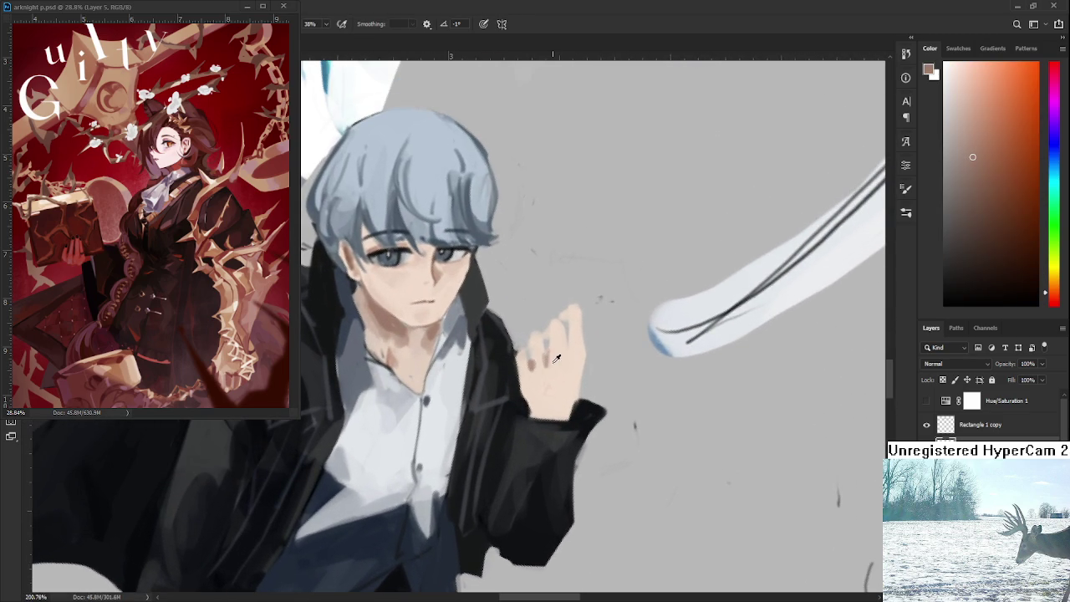
Step: Sample lighter hand tones and paint a light stroke along the bottom of the palm
left_click(554, 365, "alt")
left_click(535, 361, "alt")
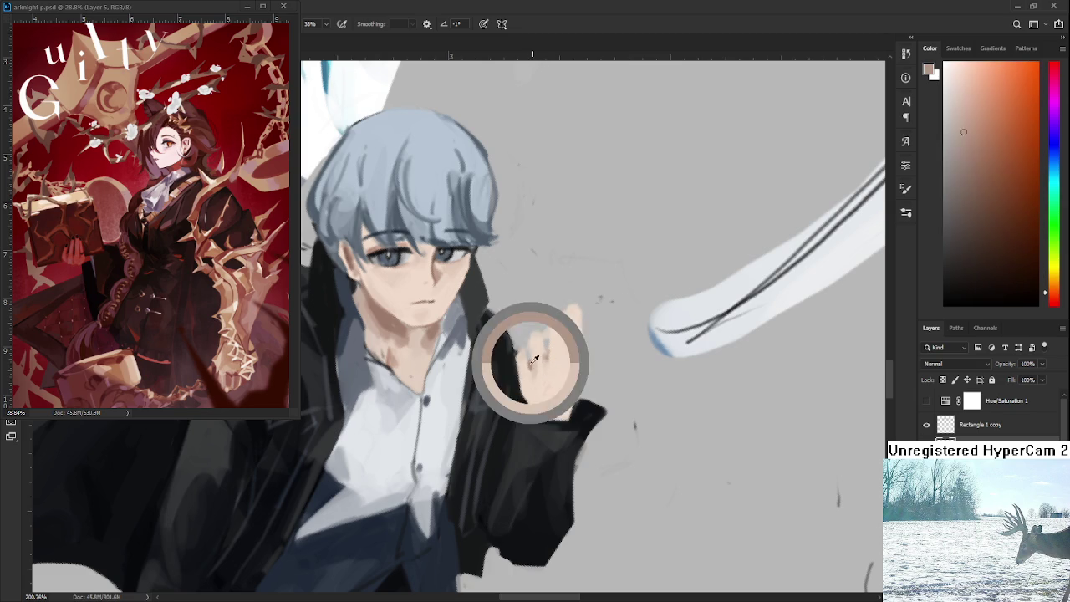
left_click(569, 352, "alt")
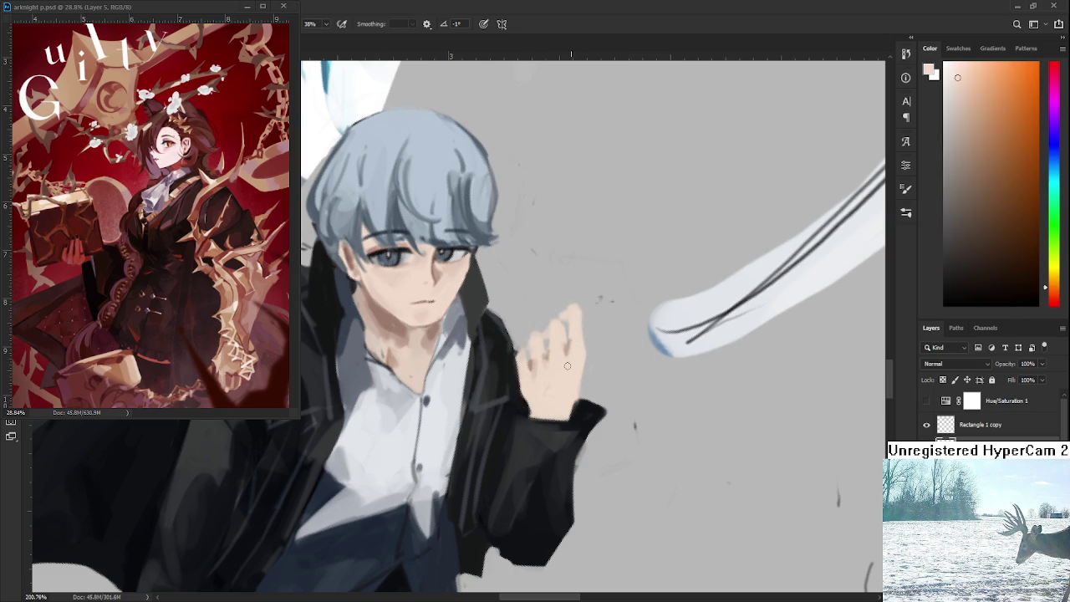
mouse_move(530, 415)
left_mouse_down()
mouse_move(567, 412)
mouse_move(443, 336)
left_mouse_up()
Step: Tilt the view and sample a range of light and mid skin tones across the hand
left_click(554, 411, "alt")
left_click(436, 339, "alt")
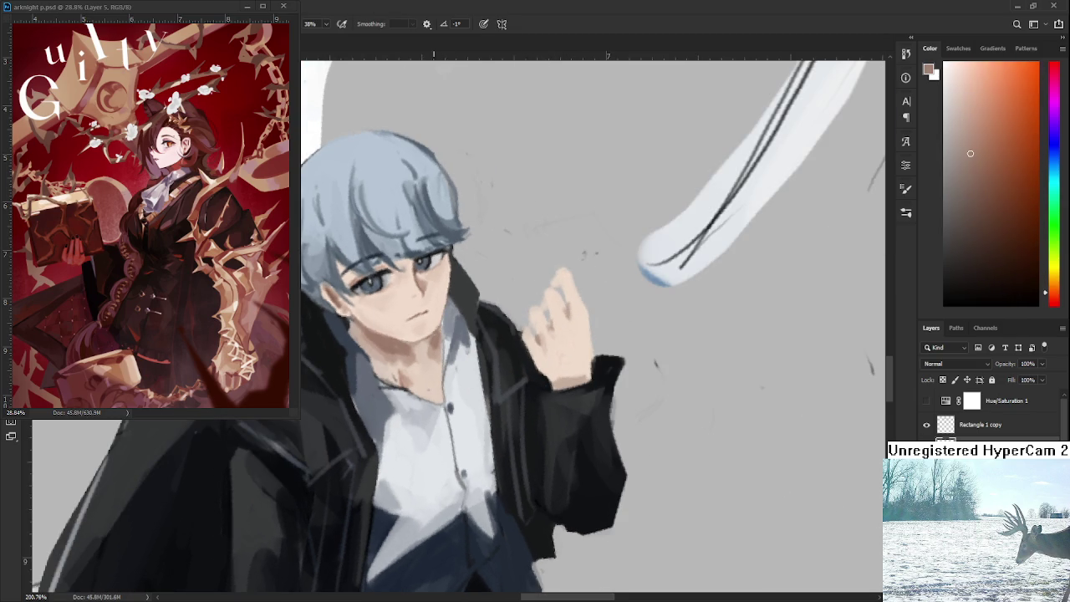
left_click(565, 377, "alt")
left_click(589, 369, "alt")
mouse_move(574, 354)
left_mouse_down()
mouse_move(577, 376)
mouse_move(552, 371)
left_mouse_up()
left_click(577, 376, "alt")
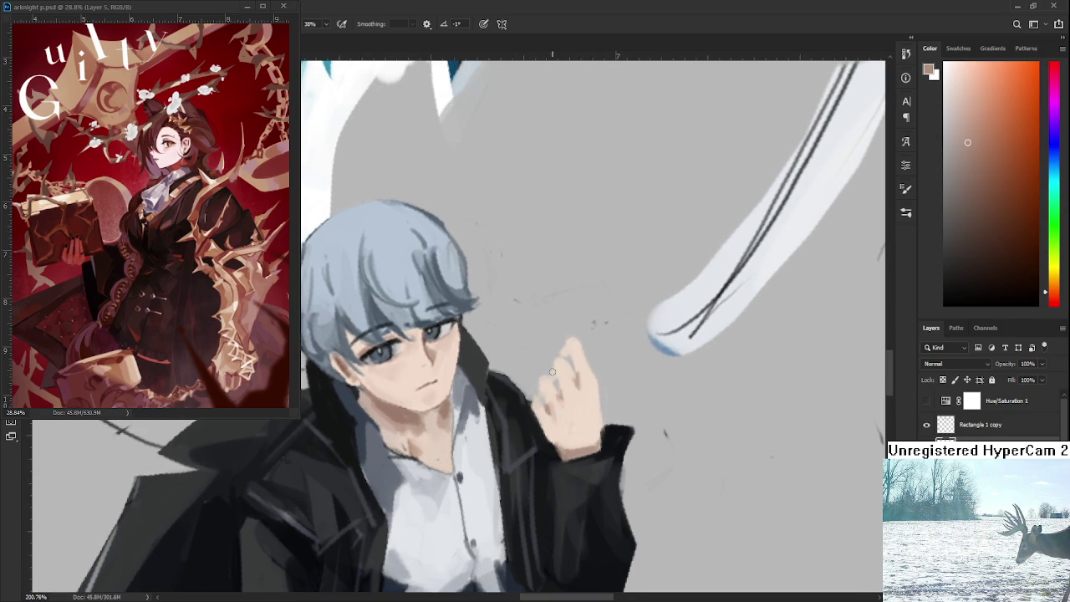
left_click(556, 373, "alt")
left_click(572, 346, "alt")
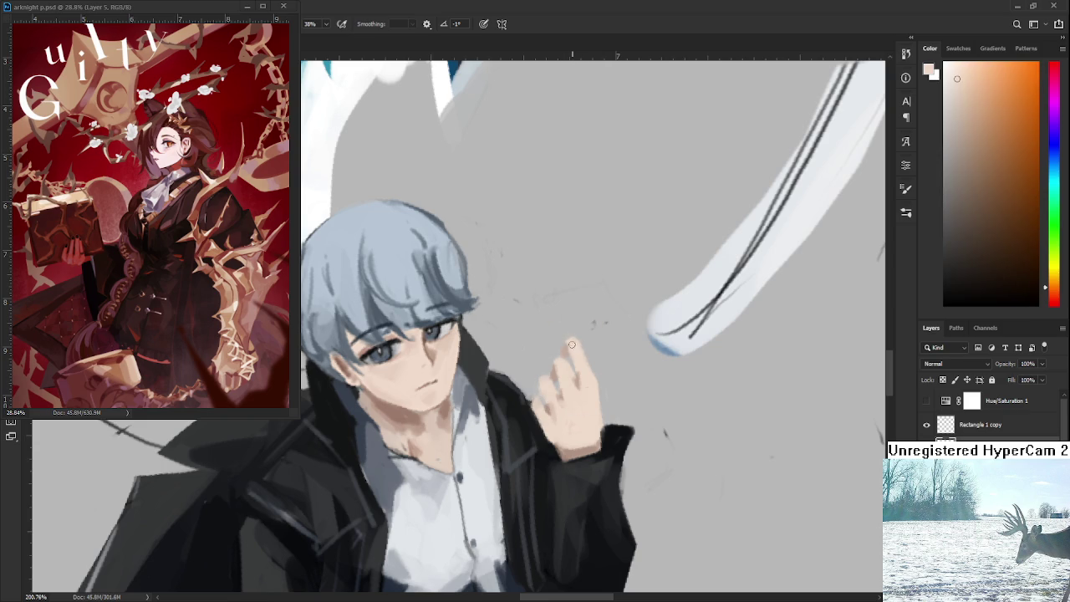
left_click(552, 384, "alt")
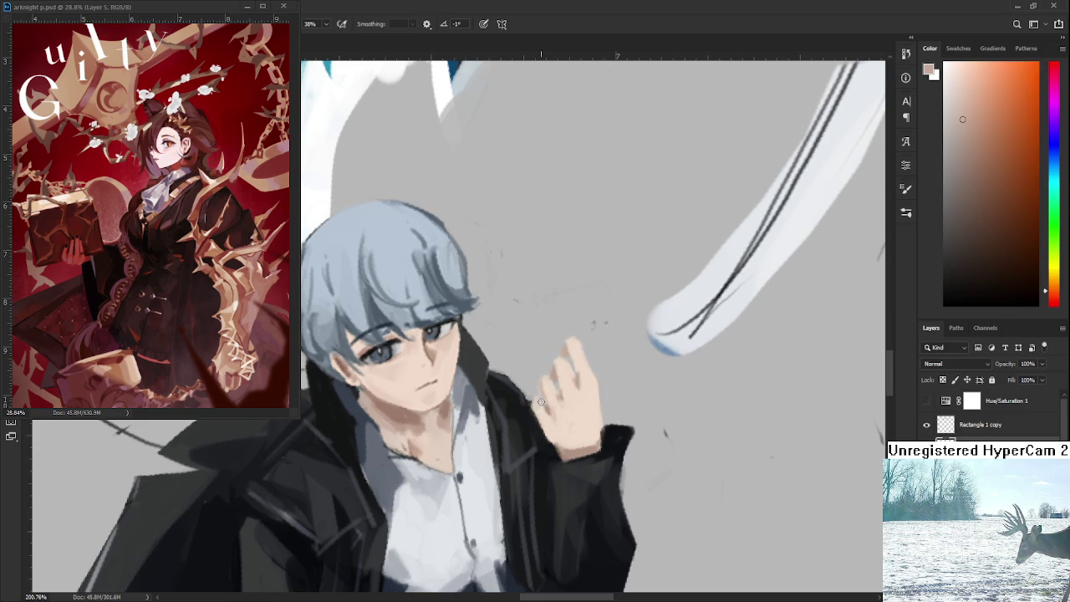
left_click(542, 413, "alt")
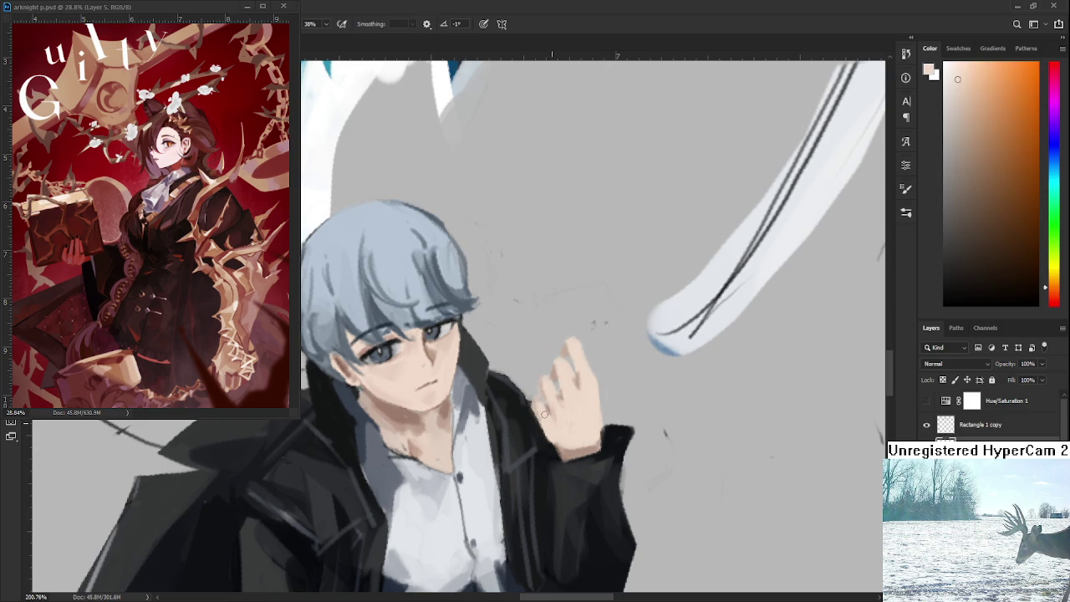
left_click(575, 381, "alt")
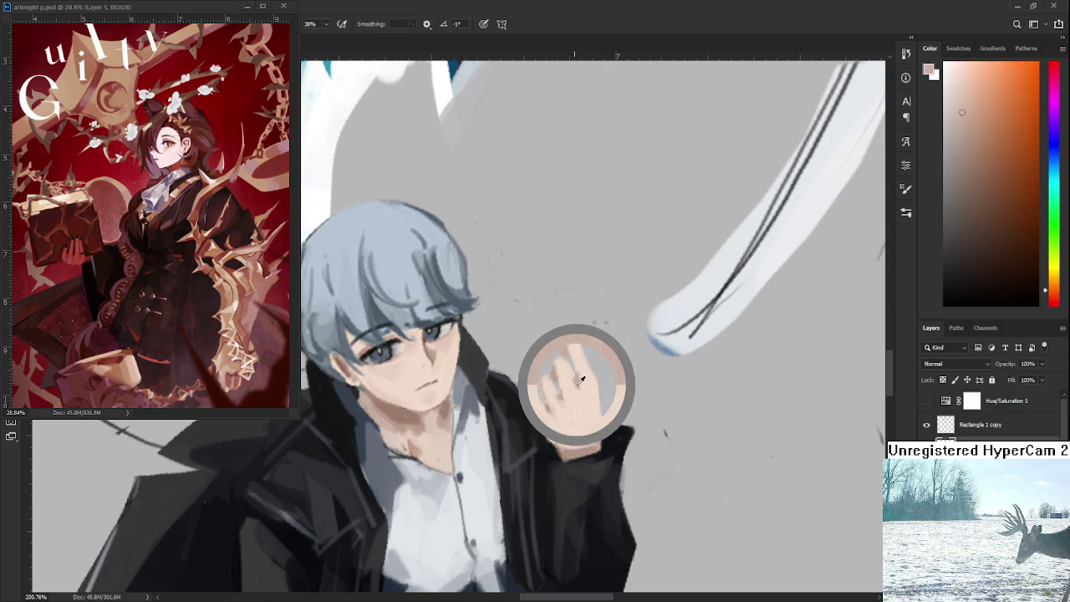
left_click(550, 415, "alt")
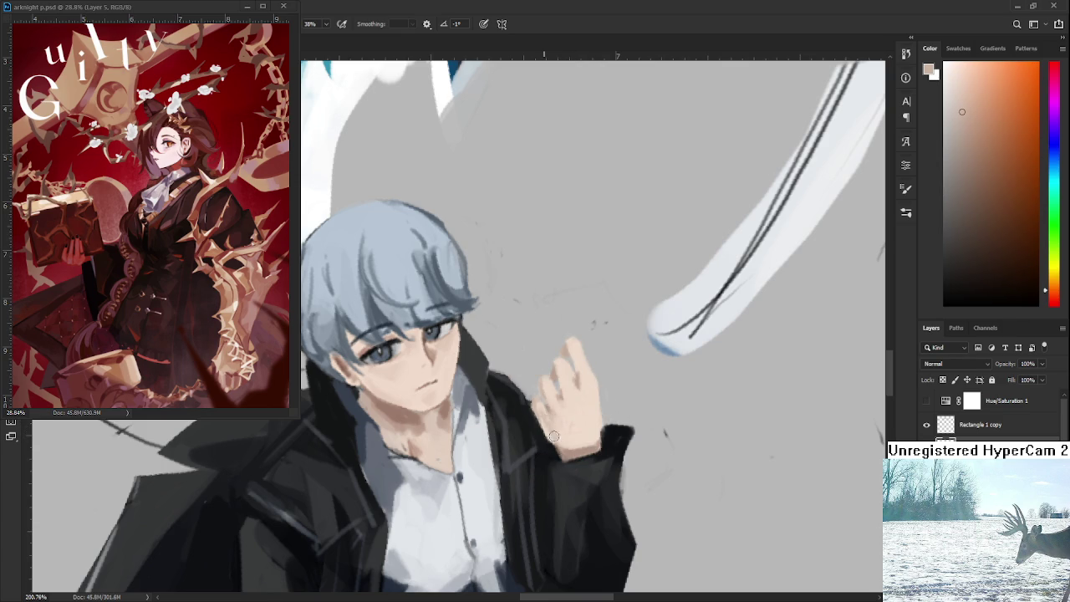
Step: Sample shadow and skin tones near the wrist and paint a darker mark there
left_click(577, 450, "alt")
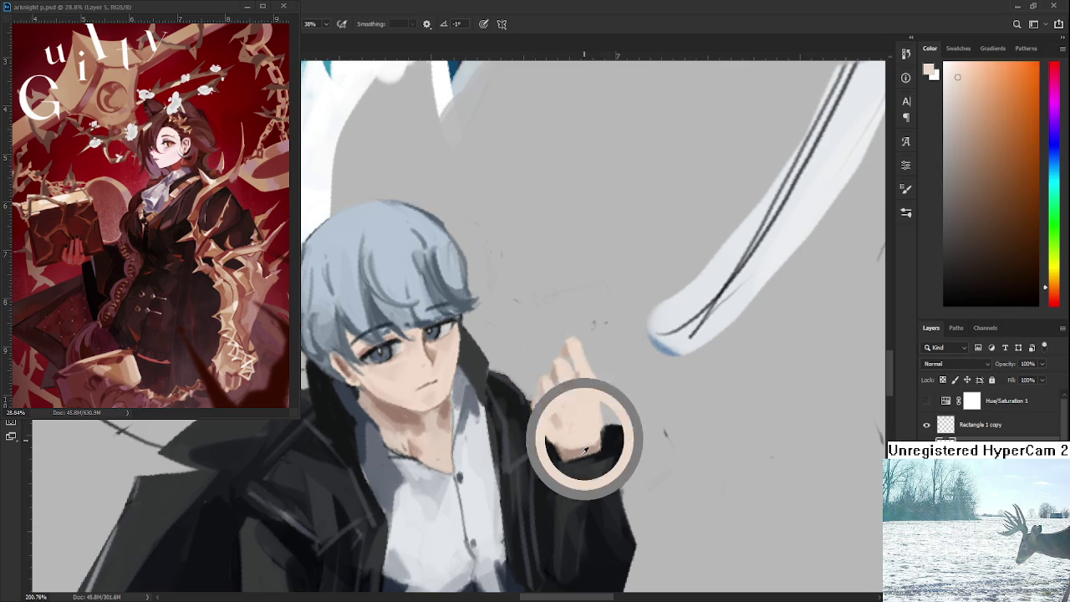
left_click(579, 445, "alt")
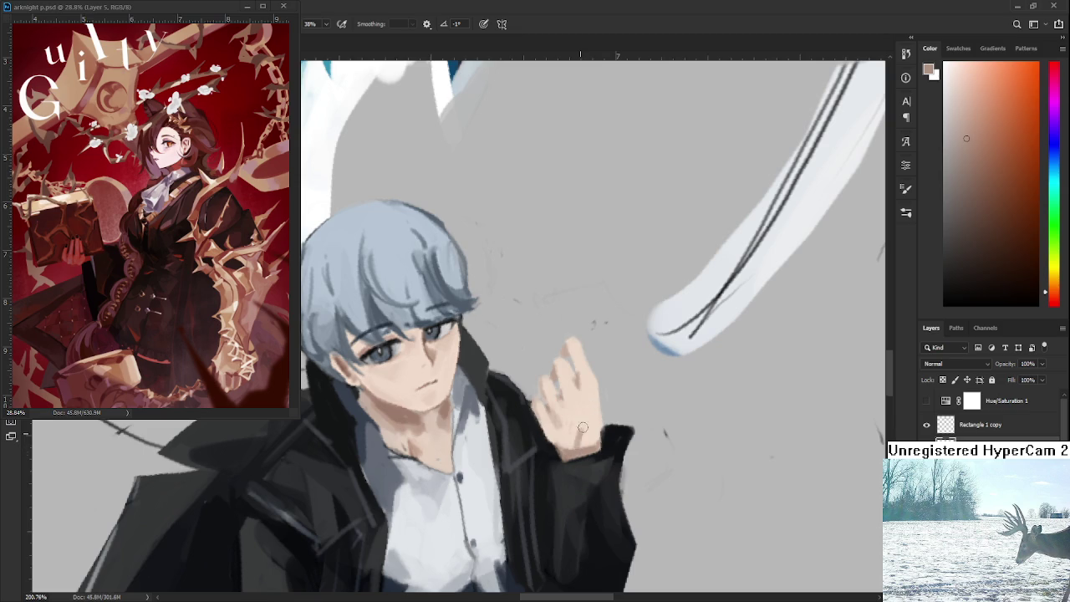
left_click(590, 424, "alt")
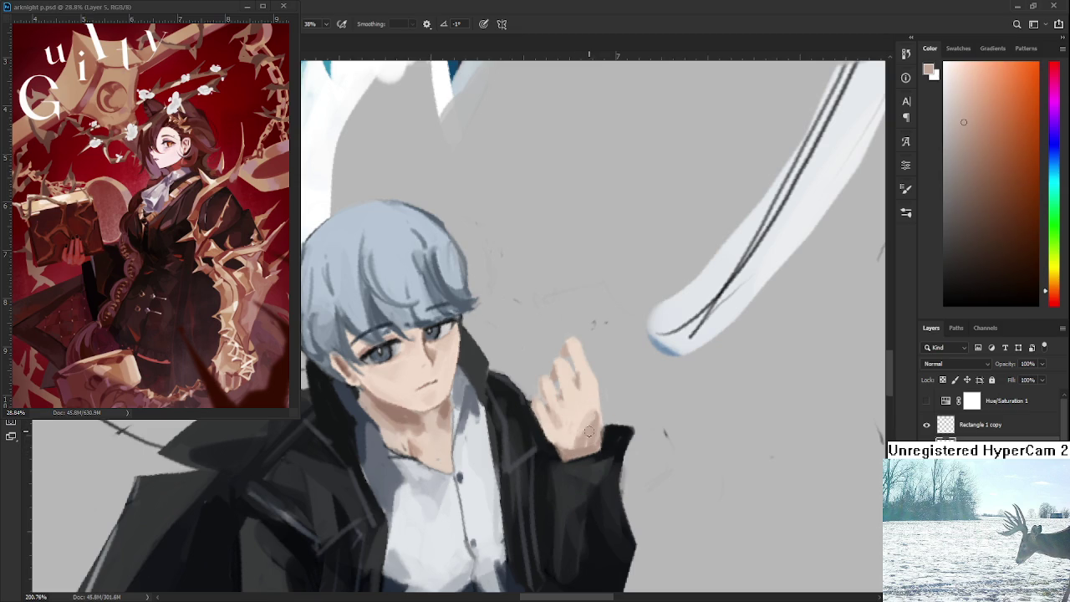
left_click(593, 405, "alt")
left_click(597, 423, "alt")
left_click(592, 414, "alt")
left_click(590, 430, "alt")
left_click_drag(582, 427, 597, 423)
left_click(594, 431, "alt")
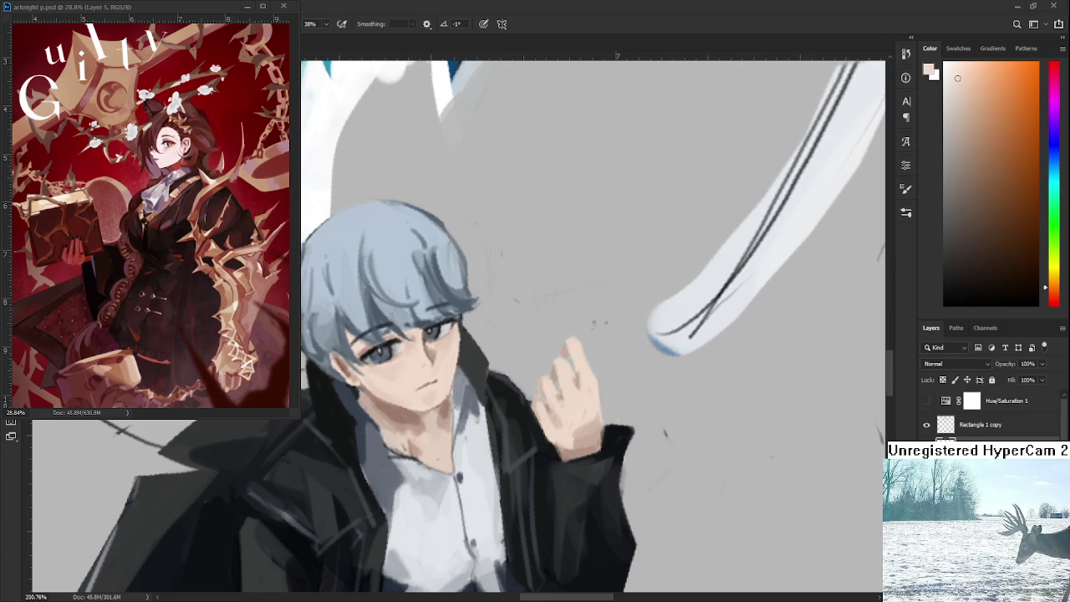
scroll(596, 323, "down", 3)
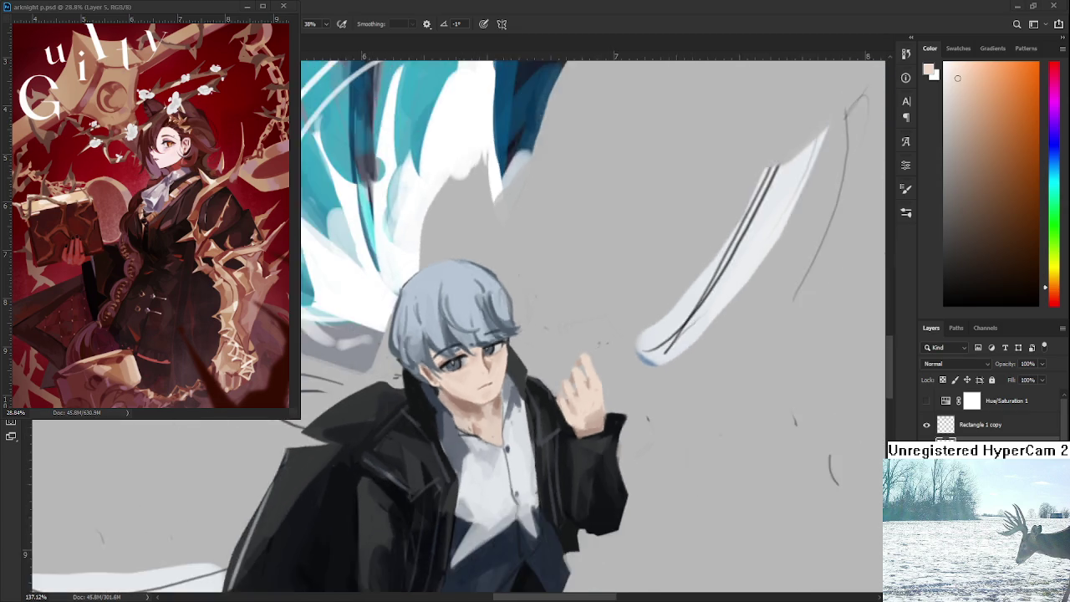
Step: Sample darker skin tones on the hand, briefly switching to the Eraser and back
scroll(598, 318, "up", 2)
left_click(597, 398, "alt")
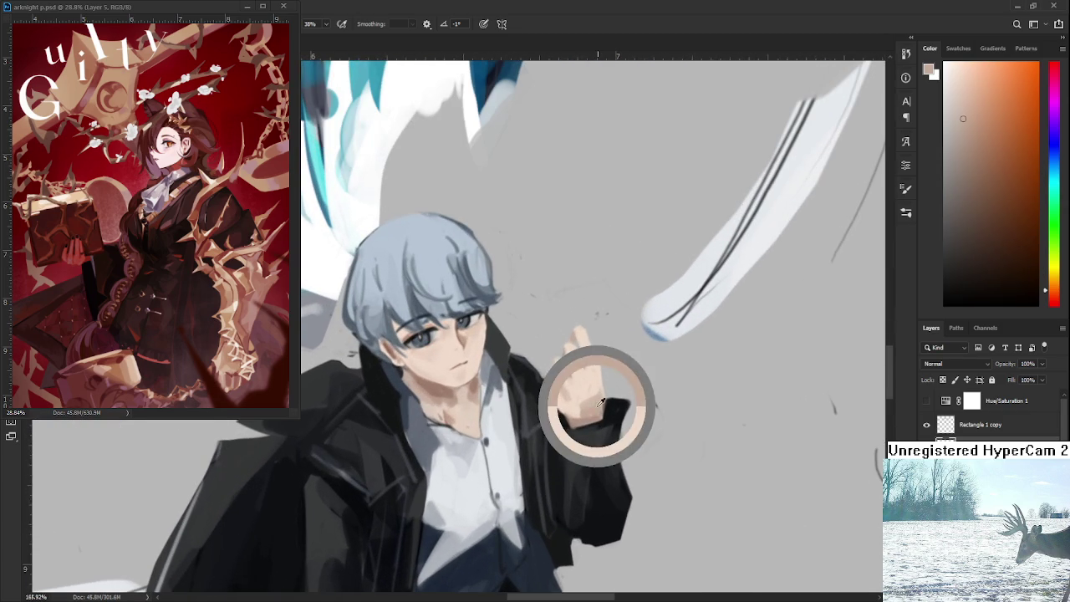
left_click(595, 403, "alt")
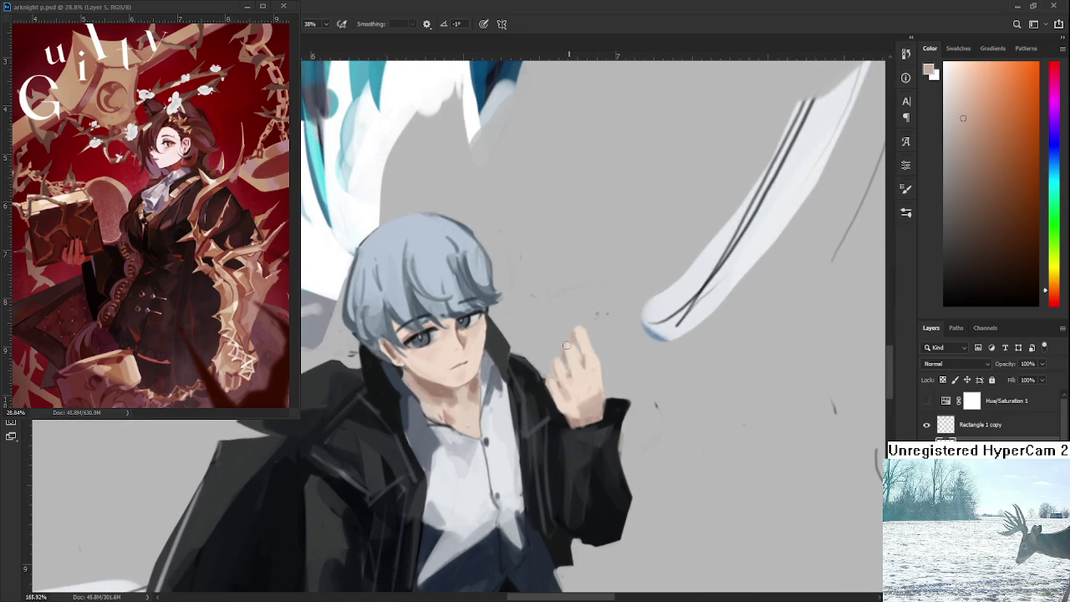
left_click(570, 355, "alt")
key("e")
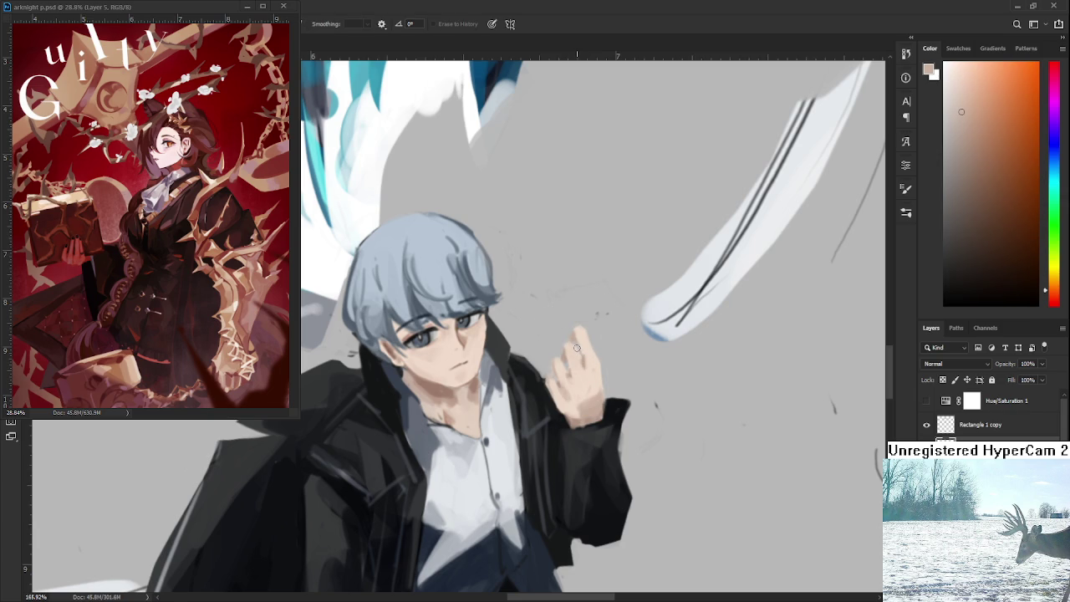
key("b")
Step: Resample a series of light and mid skin tones across the fingers
left_click(588, 358, "alt")
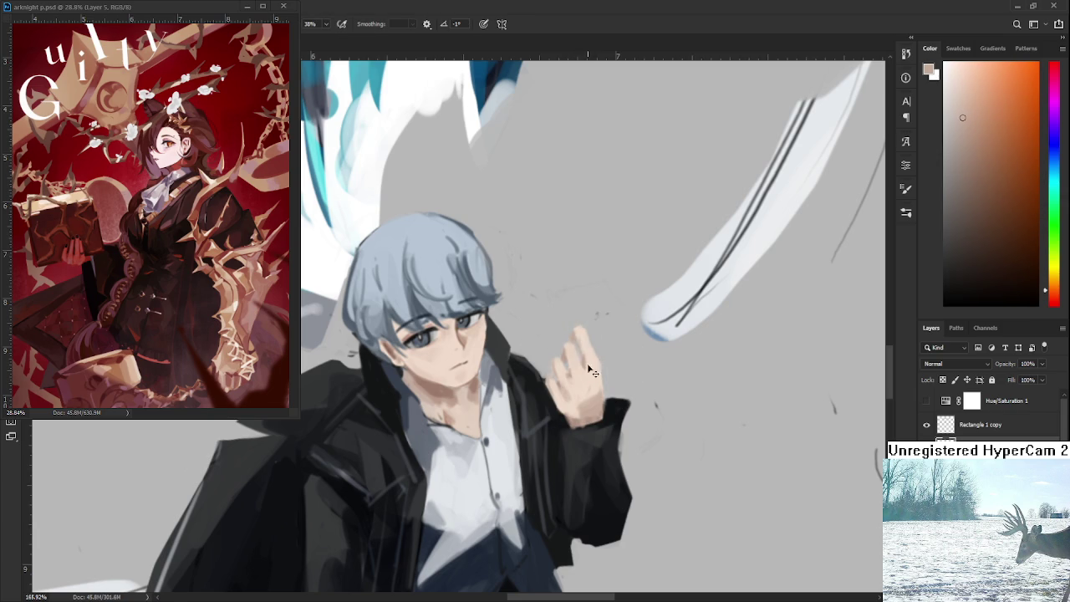
left_click(590, 356, "alt")
left_click(579, 332, "alt")
left_click(590, 361, "alt")
left_click(576, 367, "alt")
left_click(583, 361, "alt")
left_click(568, 379, "alt")
left_click(577, 393, "alt")
left_click(590, 402, "alt")
left_click(585, 415, "alt")
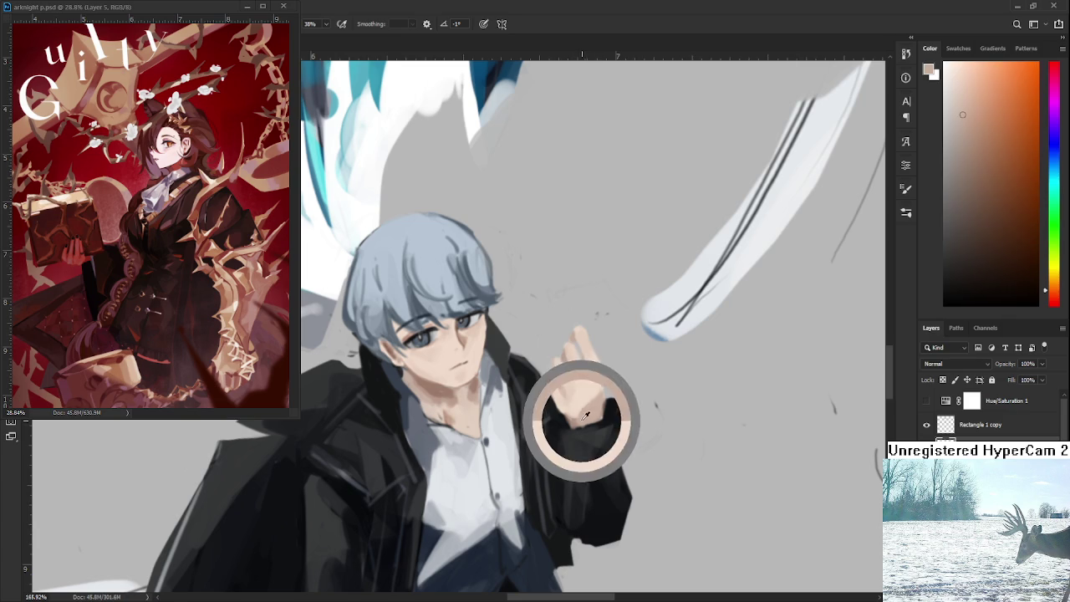
Step: Sample sleeve and light skin tones and dab light skin where the hand meets the sleeve
left_click(562, 423, "alt")
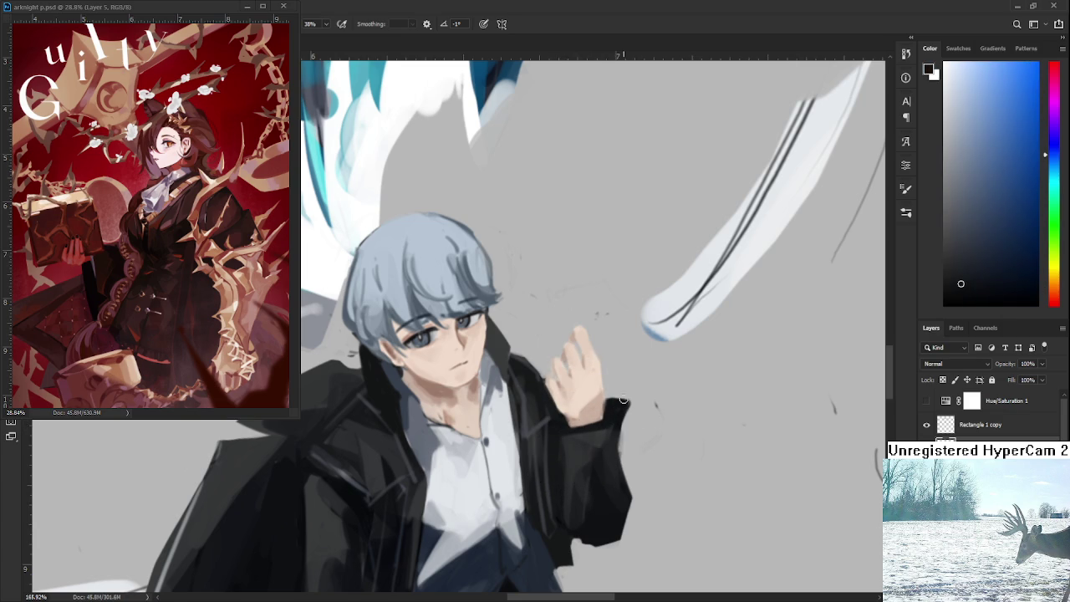
scroll(543, 395, "up", 3, "alt")
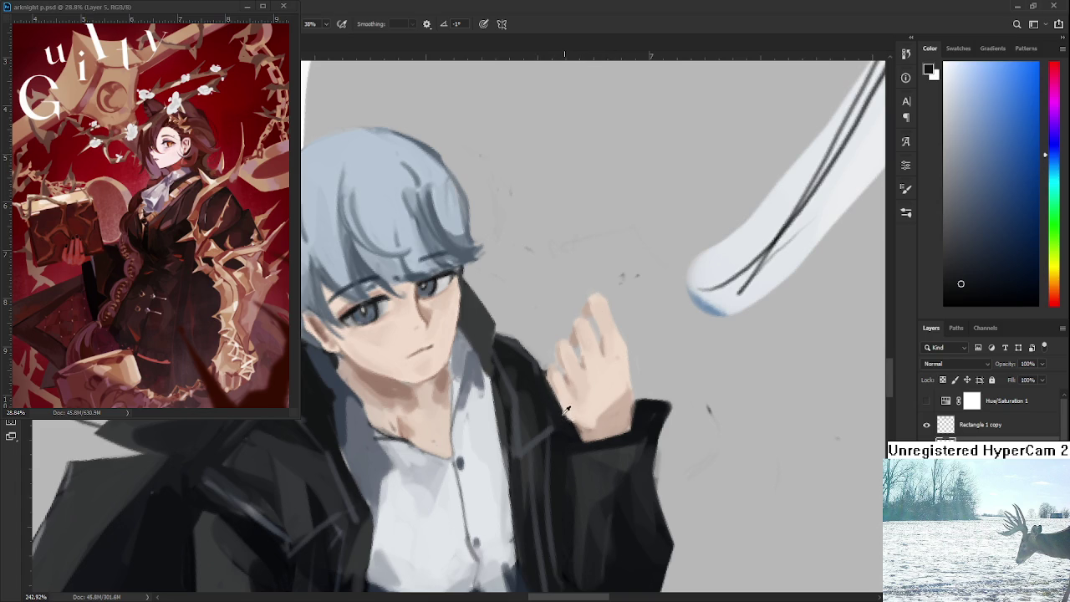
left_click(558, 381, "alt")
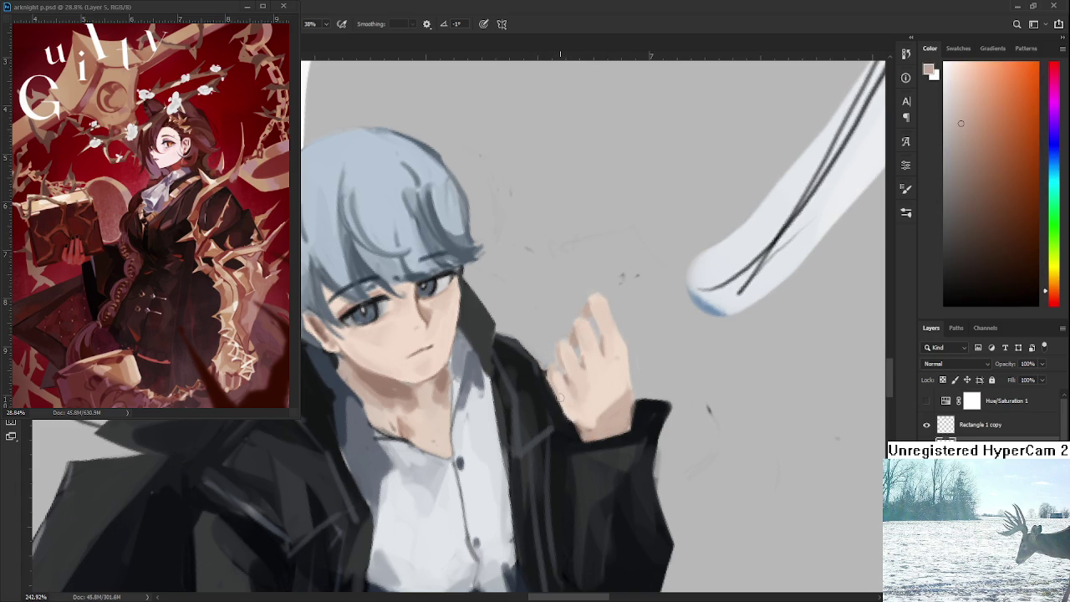
left_click(571, 412, "alt")
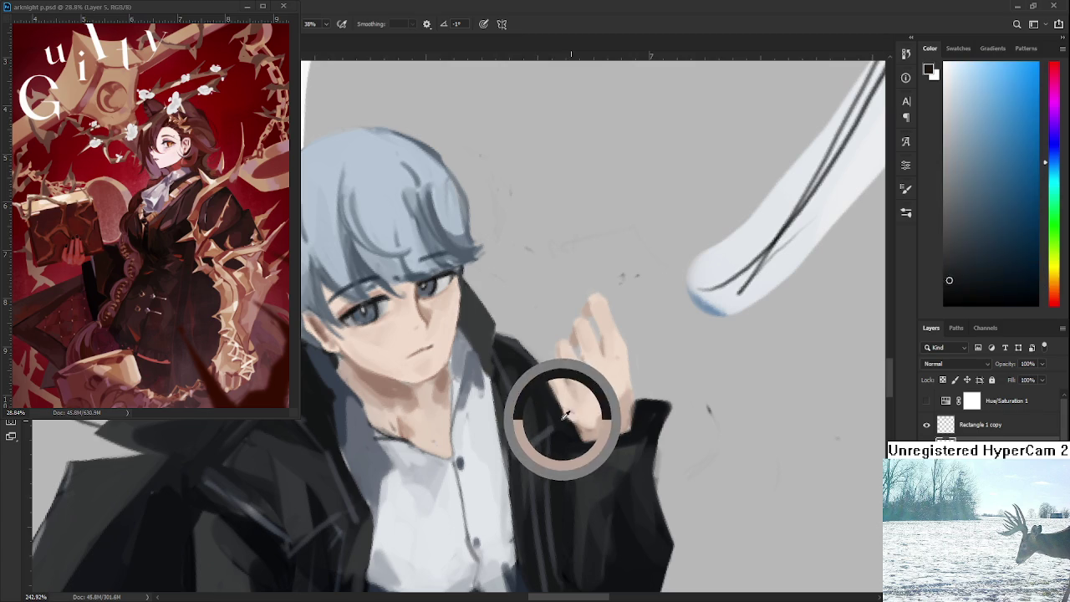
left_click(571, 412, "alt")
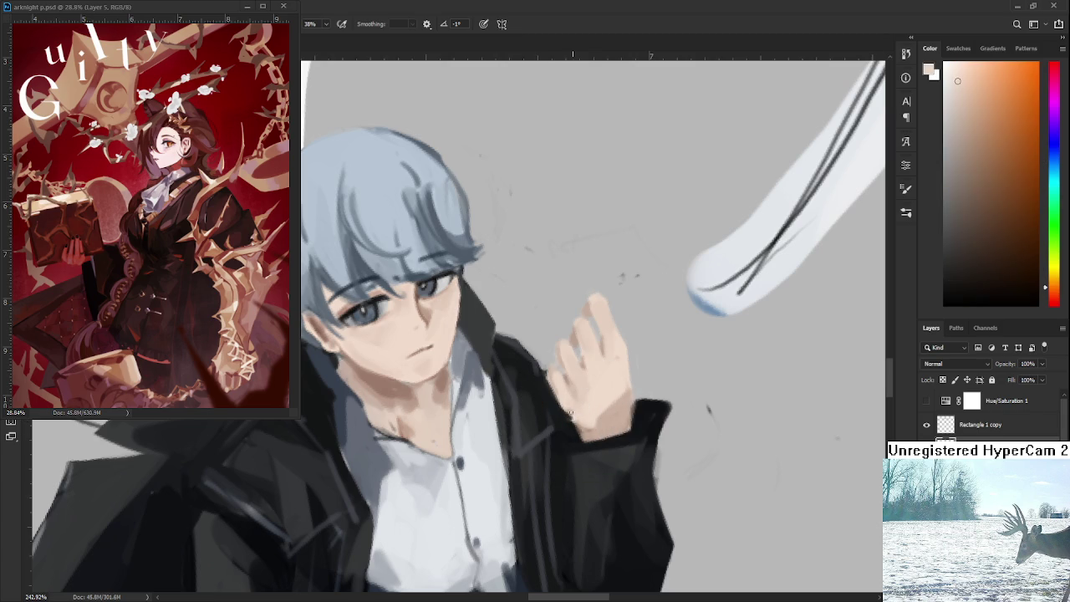
left_click(588, 425, "alt")
left_click(580, 430, "alt")
left_click_drag(581, 430, 582, 435)
left_click(585, 430, "alt")
left_click(561, 406, "alt")
left_click(585, 429, "alt")
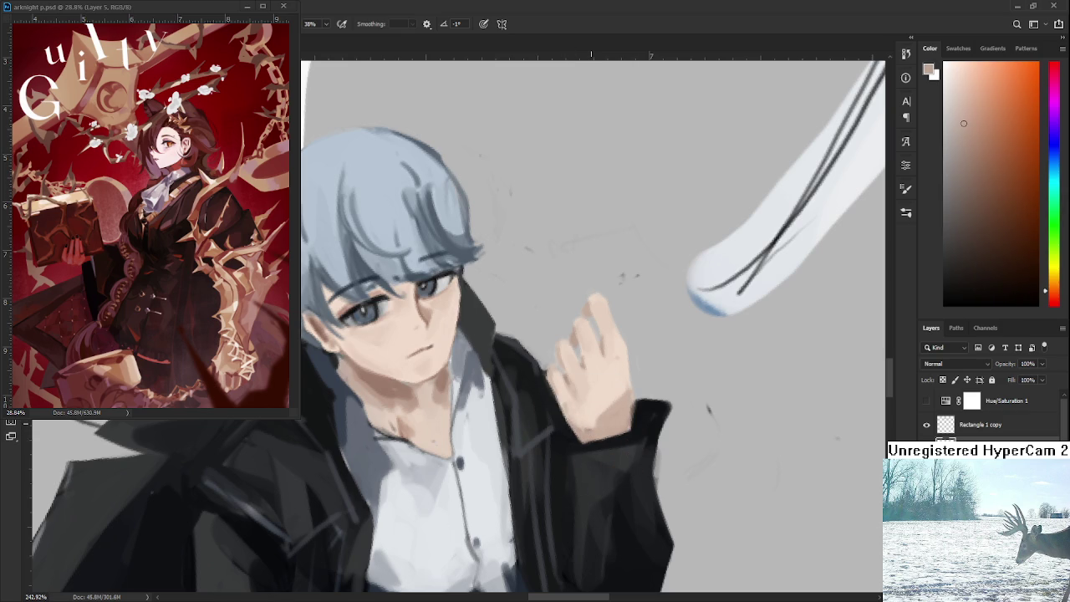
scroll(591, 424, "down", 2)
scroll(610, 439, "down", 4)
scroll(636, 460, "down", 3)
scroll(654, 475, "down", 1)
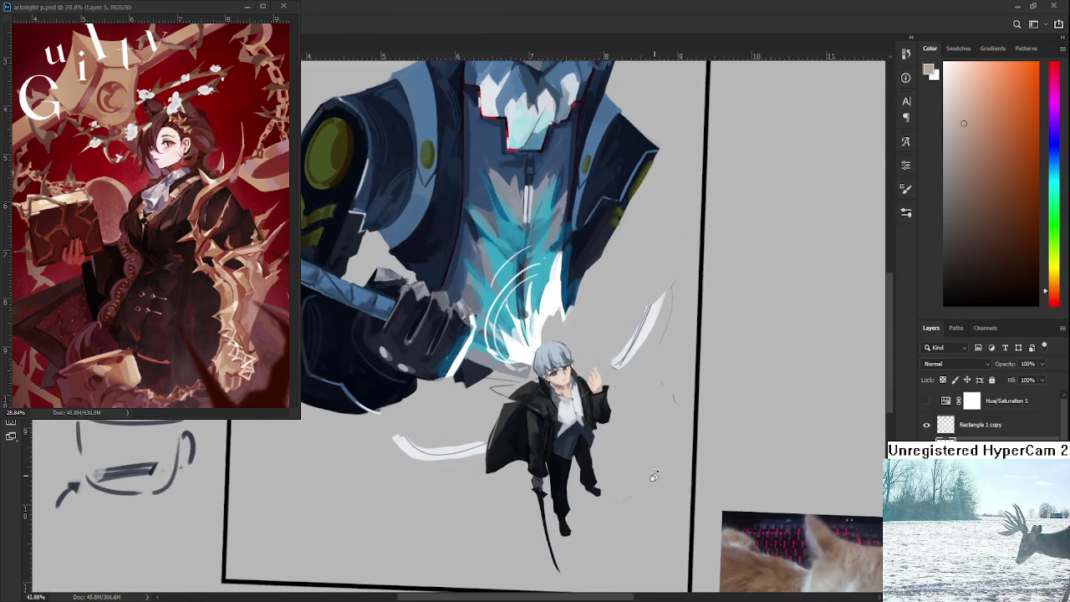
scroll(654, 475, "up", 1)
scroll(585, 368, "up", 2)
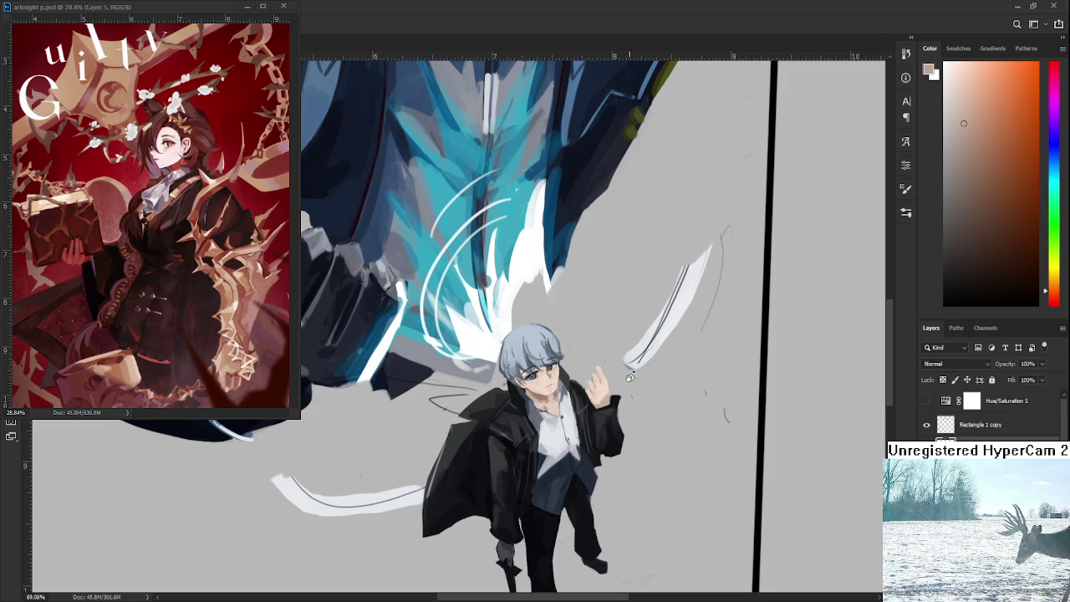
scroll(632, 377, "down", 1)
scroll(632, 376, "down", 2)
scroll(623, 372, "up", 2)
scroll(610, 357, "up", 2)
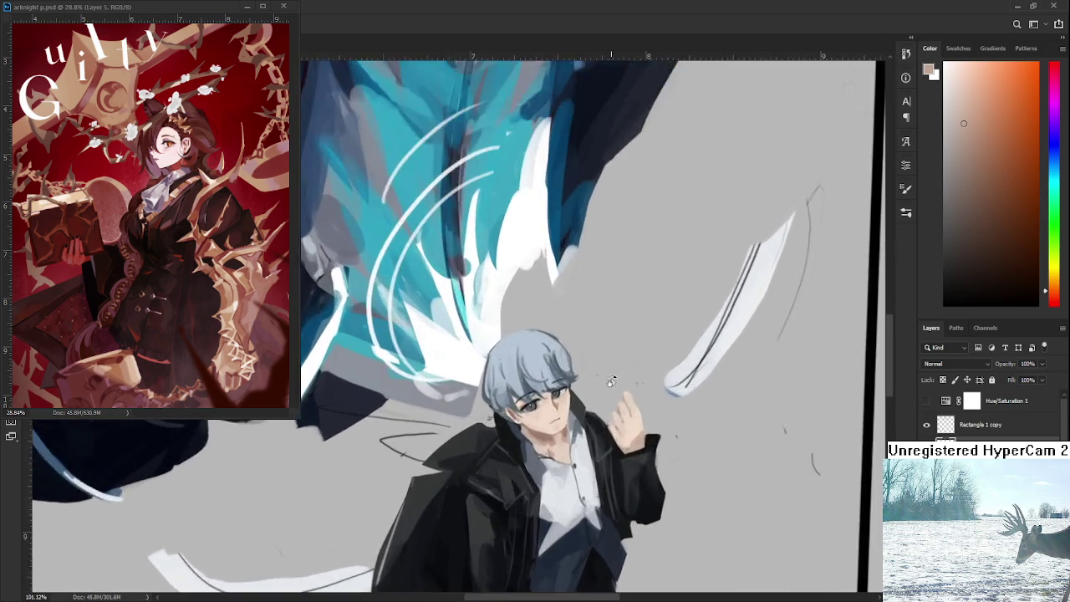
scroll(619, 380, "up", 3)
scroll(673, 432, "down", 2)
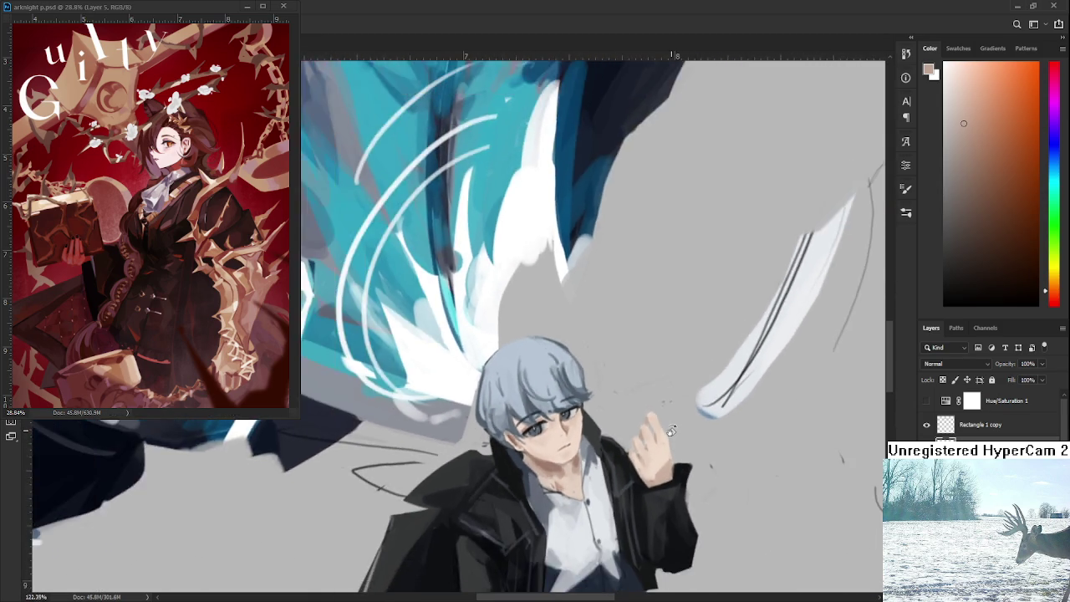
scroll(661, 423, "up", 3)
key("e")
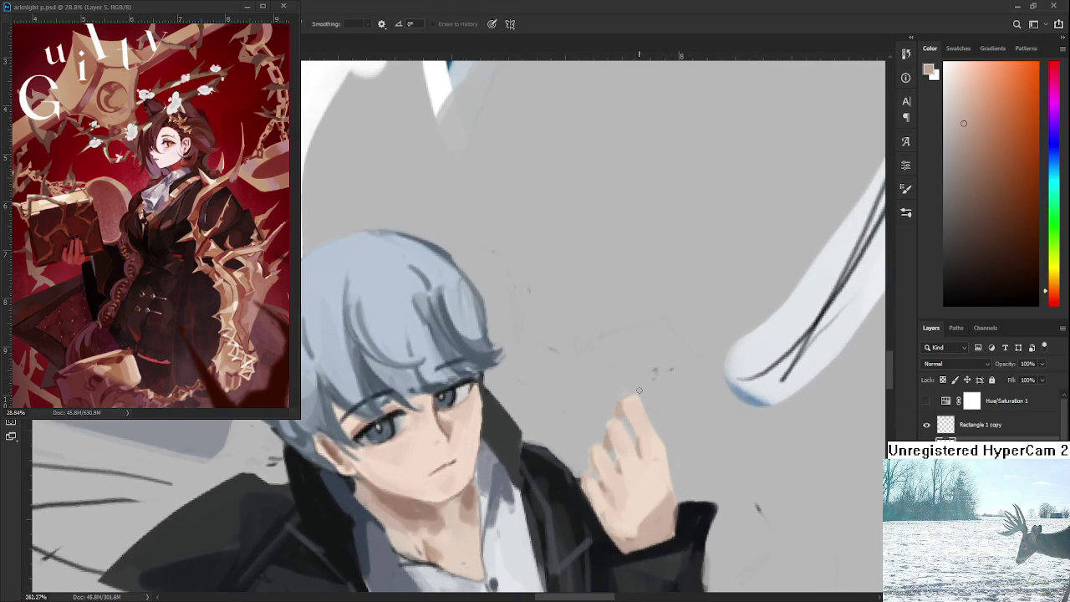
left_click_drag(648, 393, 600, 355)
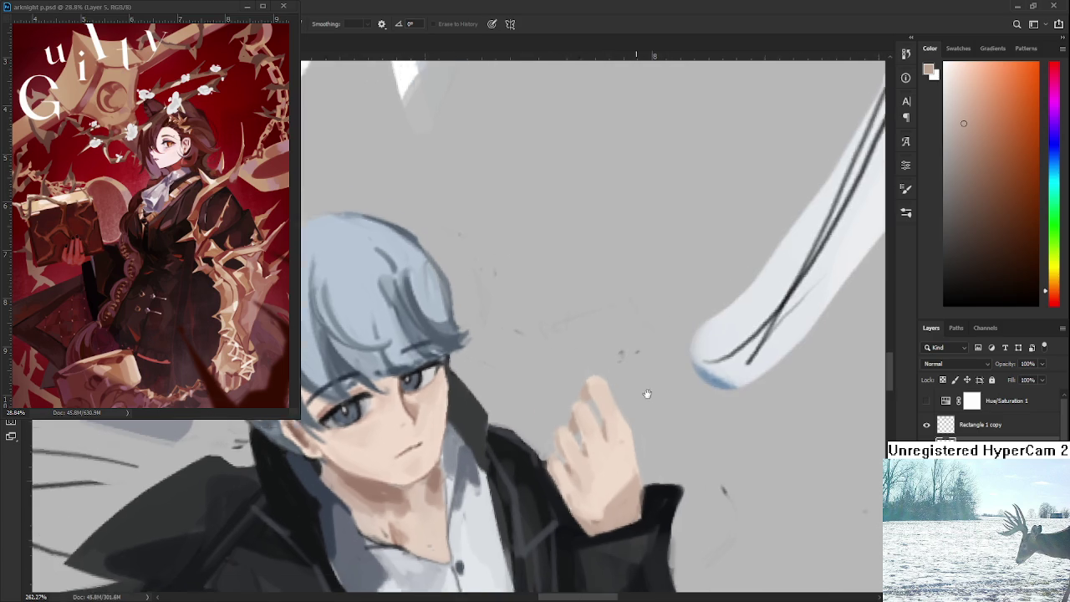
scroll(631, 368, "down", 1)
scroll(631, 368, "down", 4)
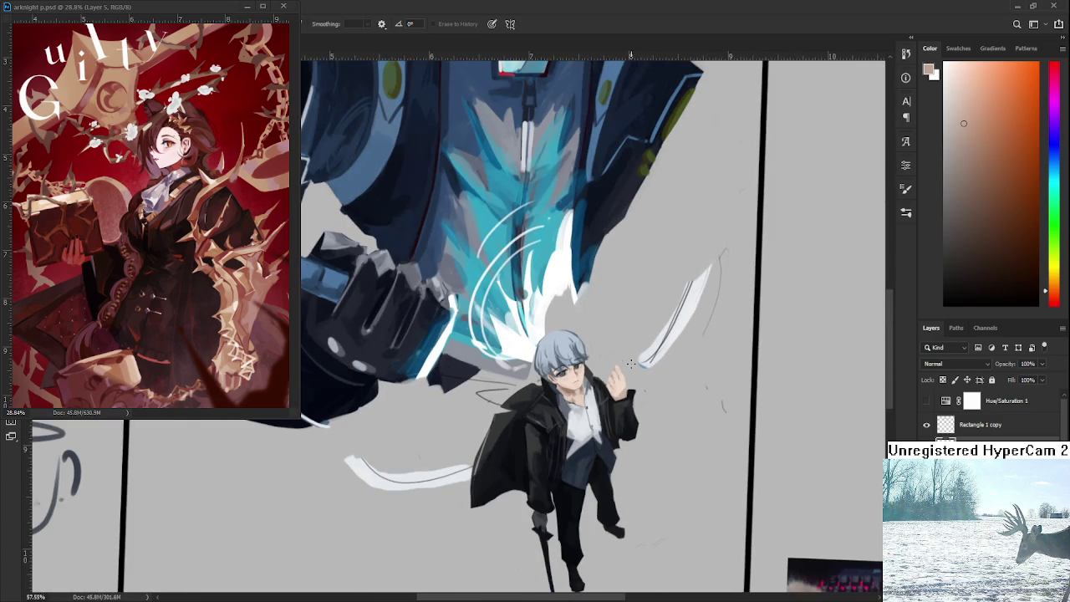
scroll(631, 365, "down", 2)
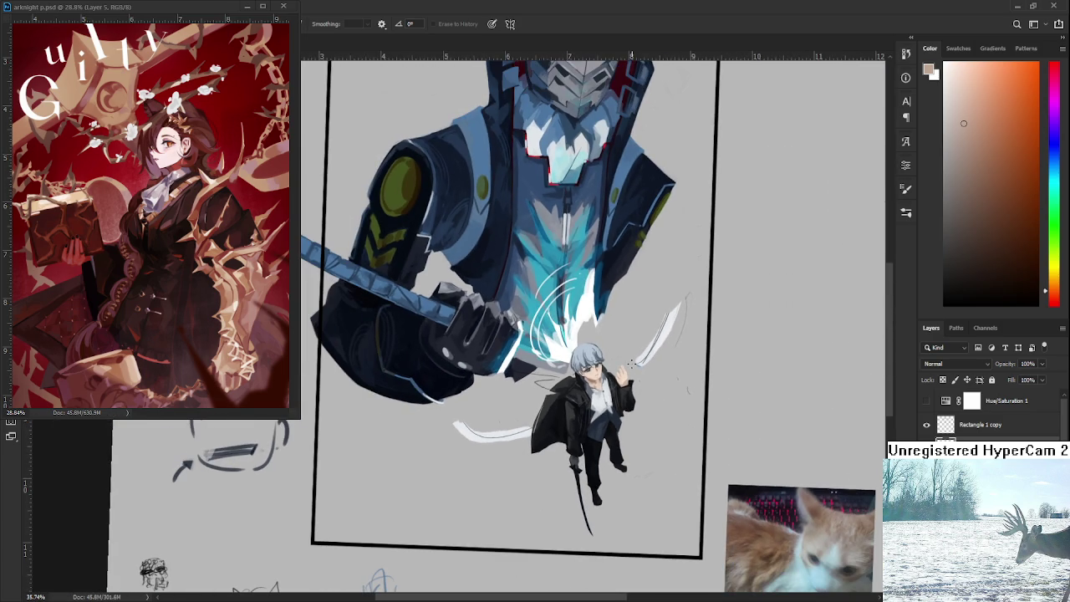
scroll(633, 362, "up", 1)
scroll(631, 365, "up", 1)
scroll(623, 367, "up", 2)
scroll(617, 368, "up", 1)
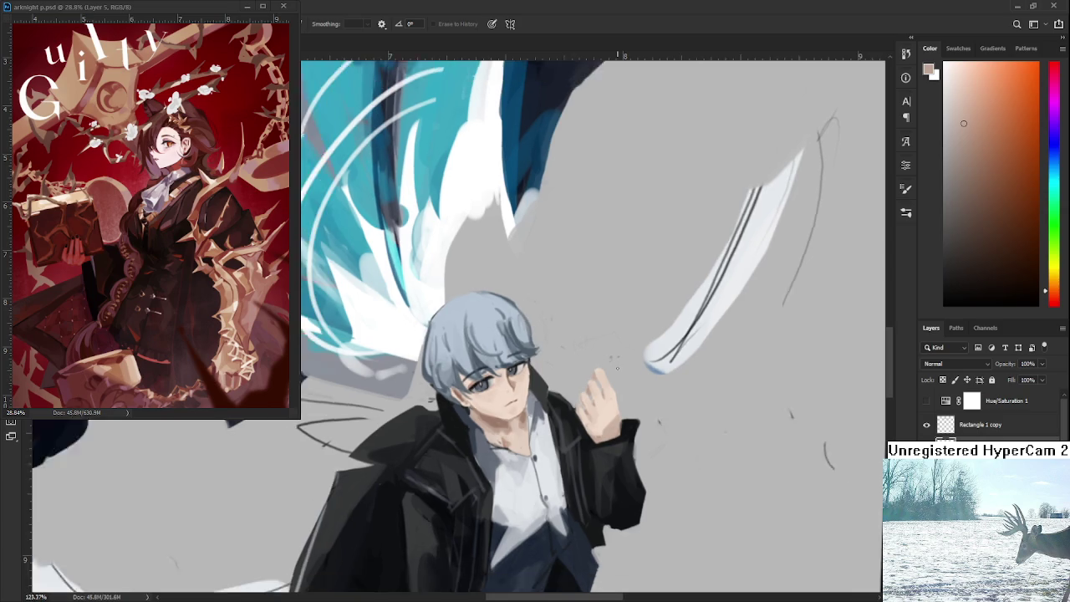
scroll(617, 368, "down", 1)
scroll(617, 366, "down", 1)
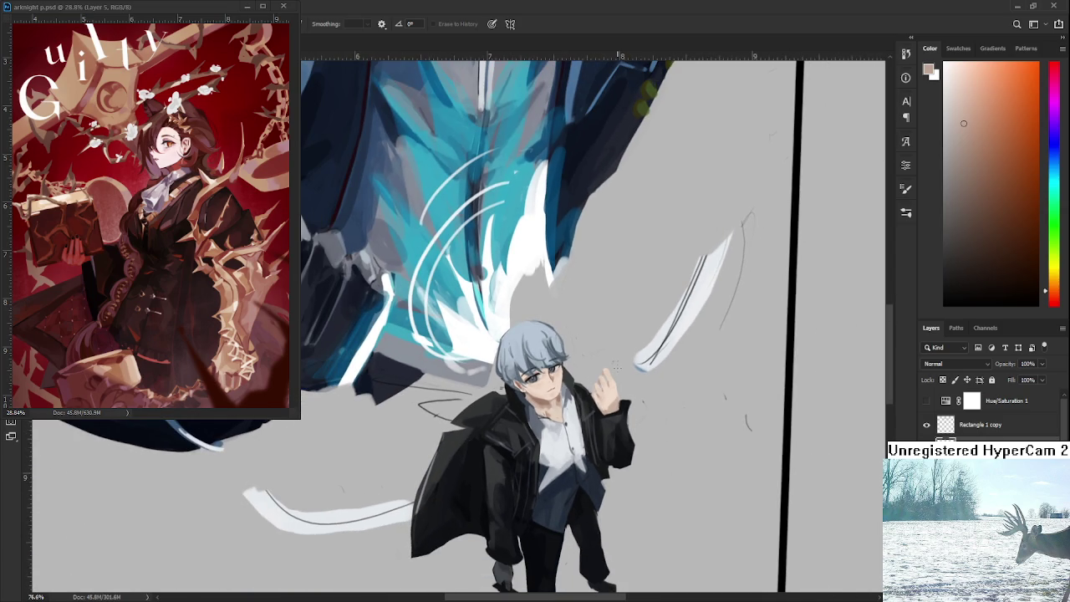
scroll(616, 366, "up", 1)
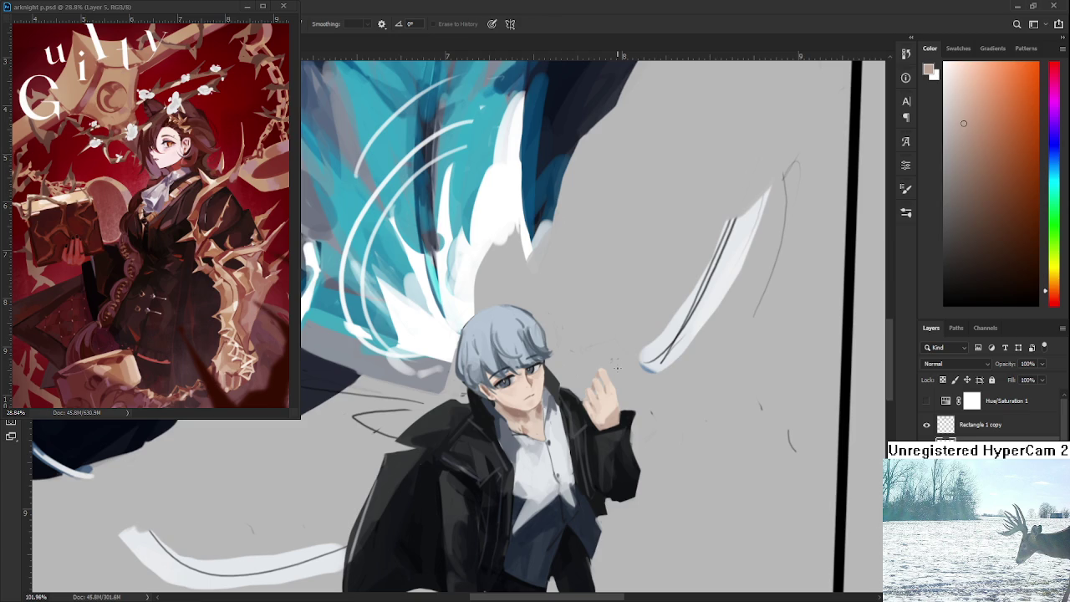
scroll(617, 366, "down", 1)
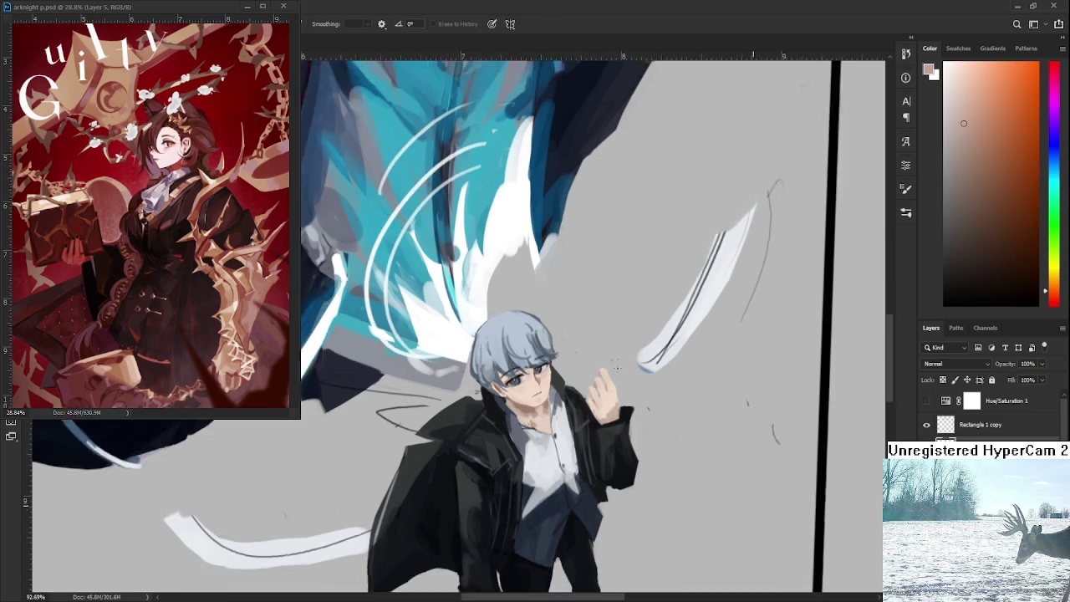
scroll(623, 371, "down", 1)
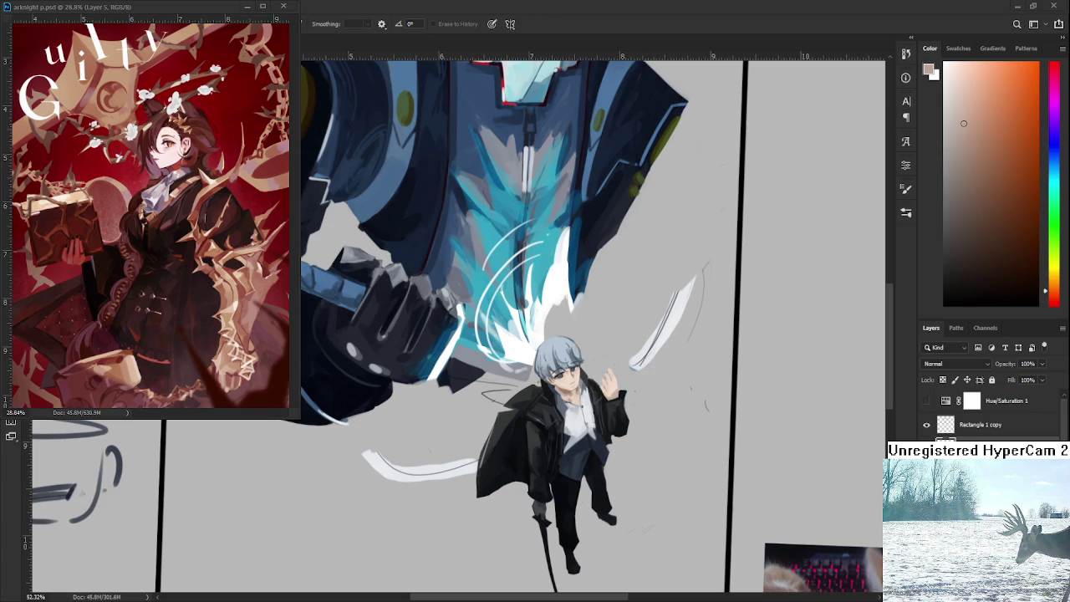
scroll(549, 498, "down", 5)
scroll(549, 498, "up", 3)
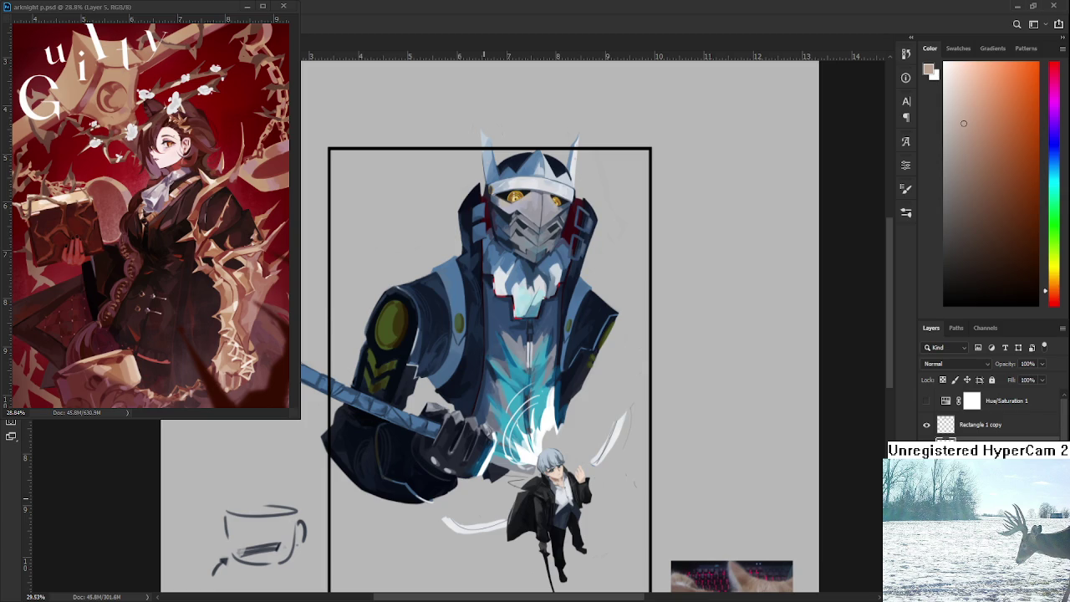
left_click_drag(552, 513, 559, 485)
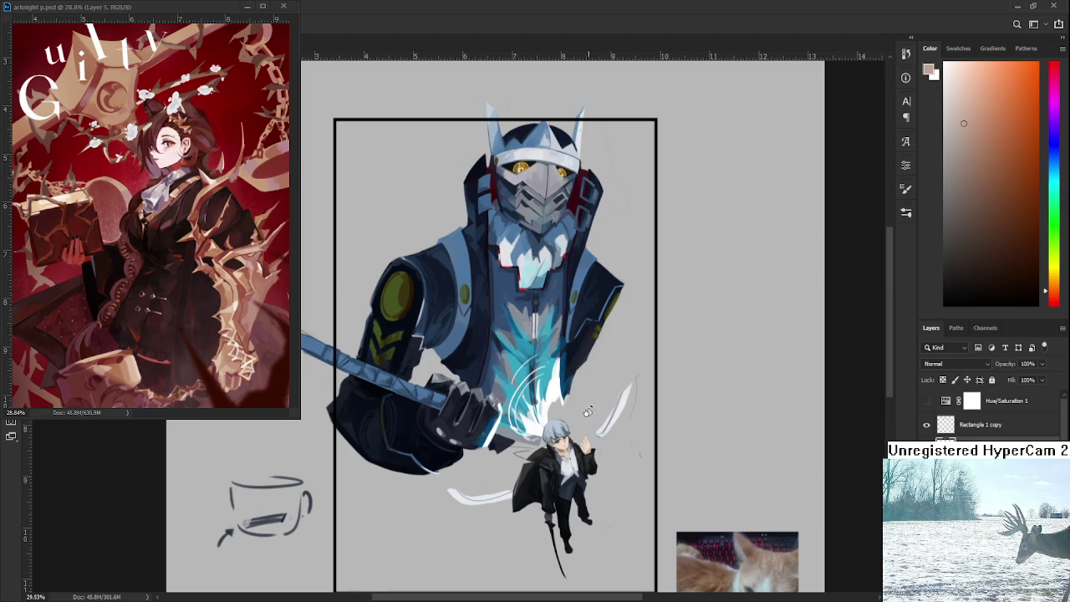
scroll(481, 366, "down", 1)
scroll(481, 365, "down", 1)
scroll(480, 365, "up", 1)
scroll(481, 365, "up", 2)
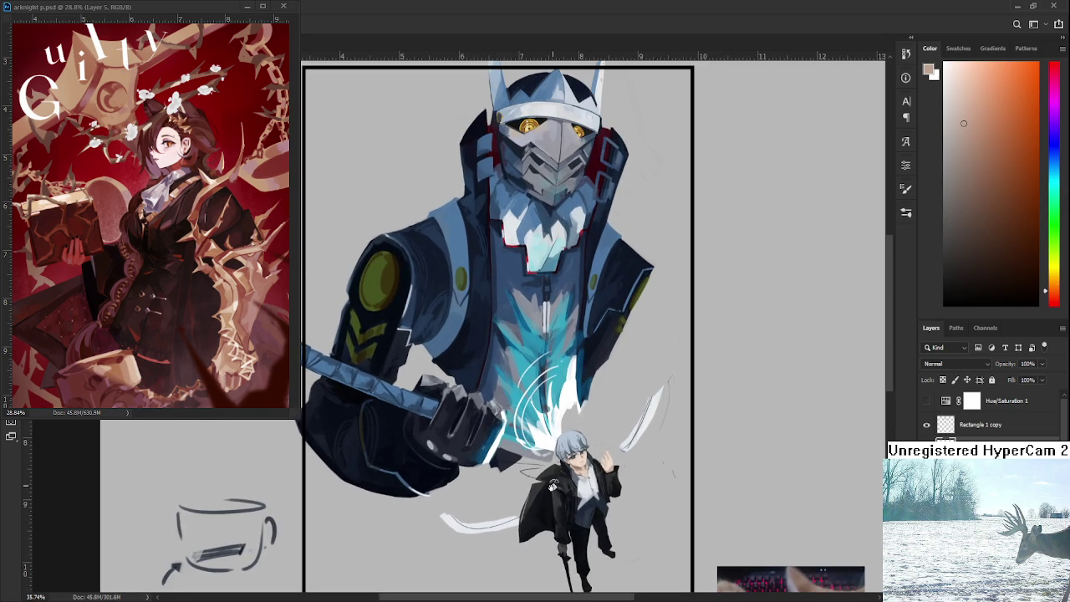
scroll(555, 486, "up", 2)
scroll(554, 486, "up", 1)
scroll(467, 484, "down", 2)
scroll(467, 484, "down", 2)
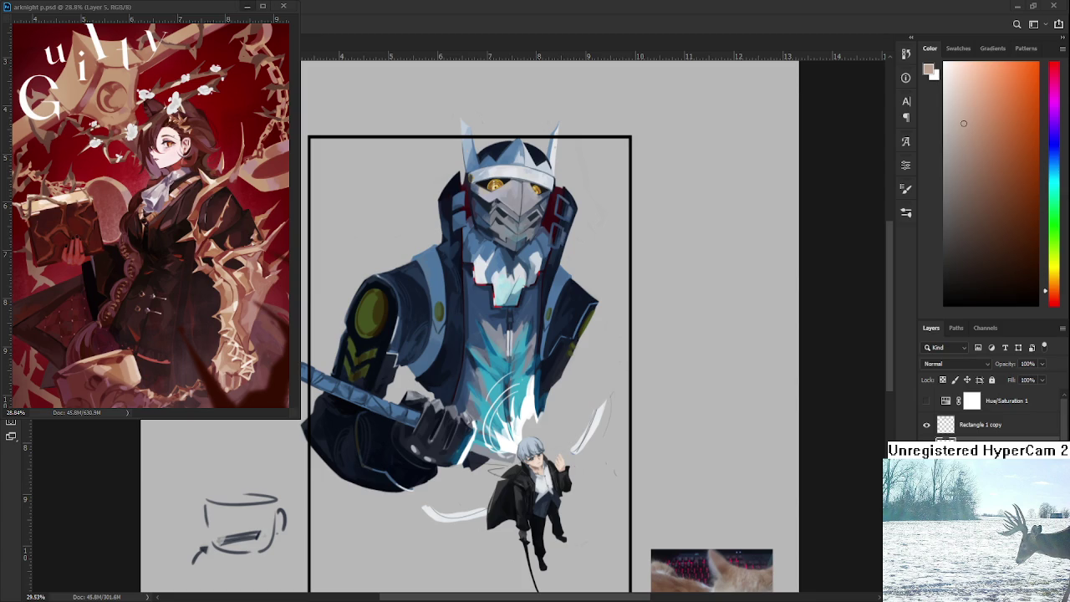
left_click(248, 6)
Step: Open Raid.psd from recent files and set up a black brush over the head doodle
left_click(16, 25)
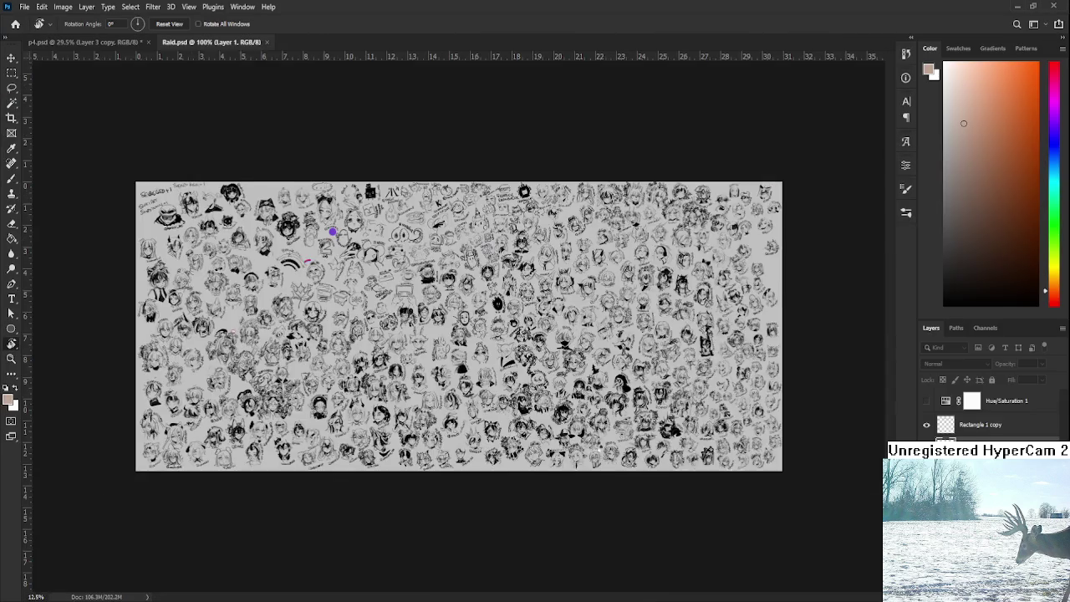
scroll(528, 404, "up", 3)
scroll(528, 405, "up", 2)
scroll(528, 405, "up", 2)
scroll(529, 405, "up", 2)
scroll(501, 351, "up", 2)
scroll(485, 327, "up", 2)
scroll(464, 297, "up", 2)
scroll(465, 297, "up", 3)
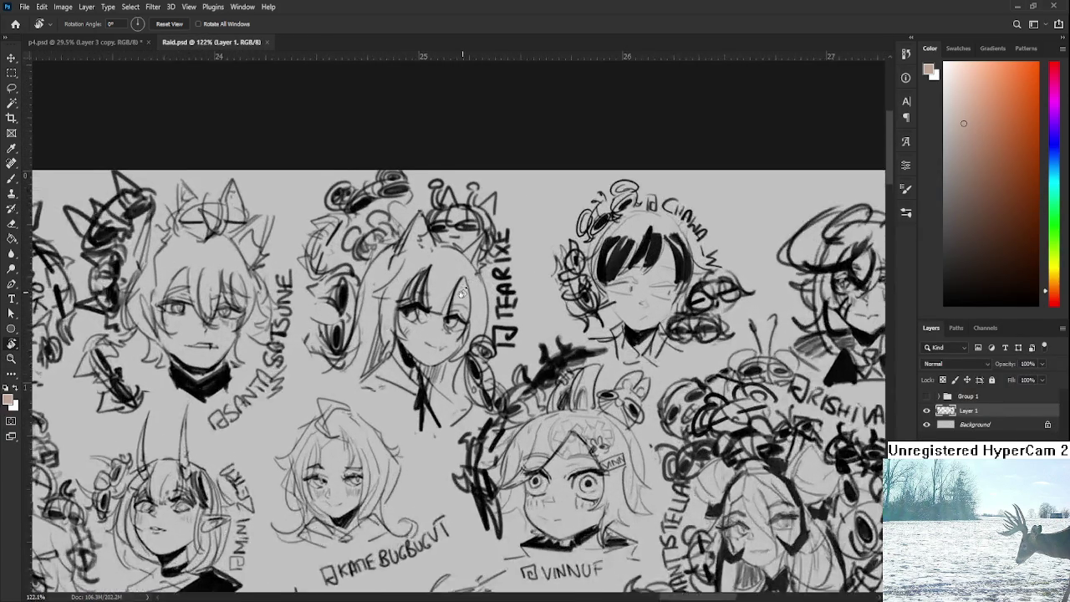
scroll(464, 297, "up", 2)
key("d")
left_click_drag(382, 308, 346, 360)
key("b")
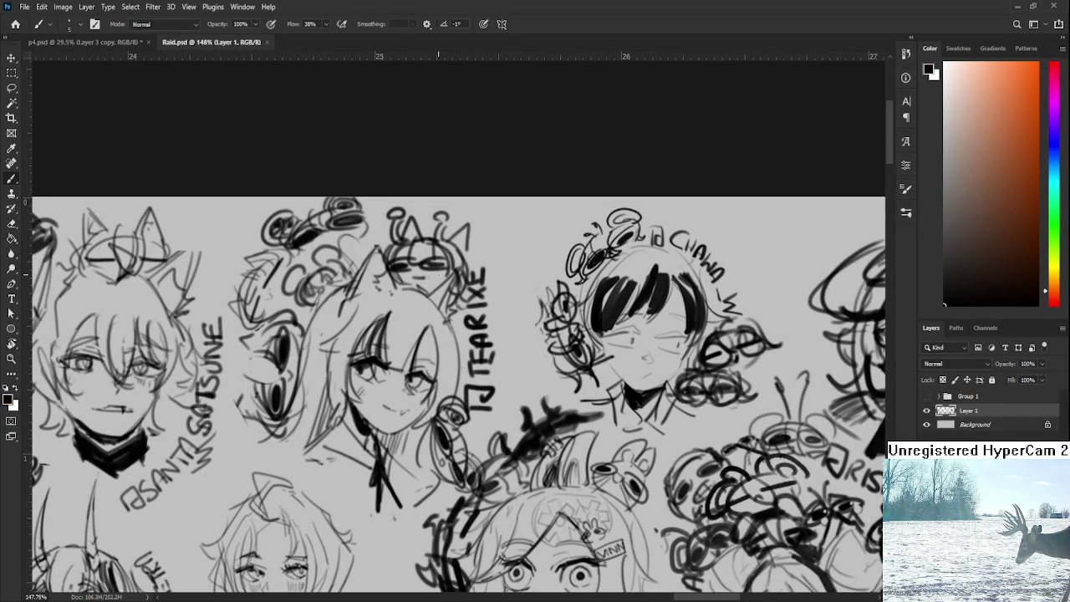
mouse_move(371, 430)
left_mouse_down()
mouse_move(457, 416)
mouse_move(427, 335)
left_mouse_up()
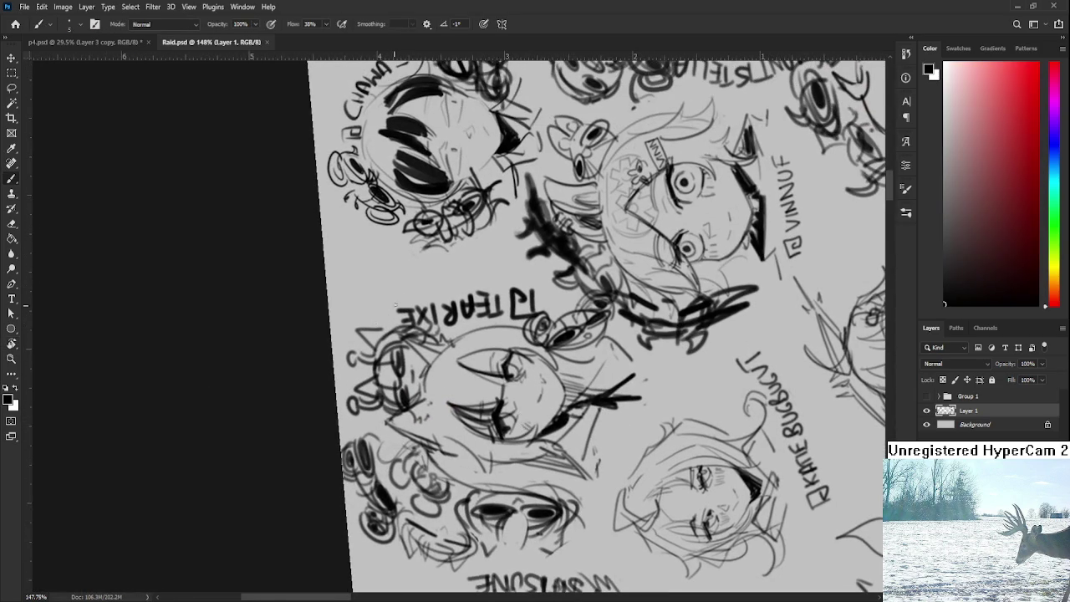
Step: Sketch curved strokes and dark curls around the head doodle
left_click_drag(416, 269, 358, 334)
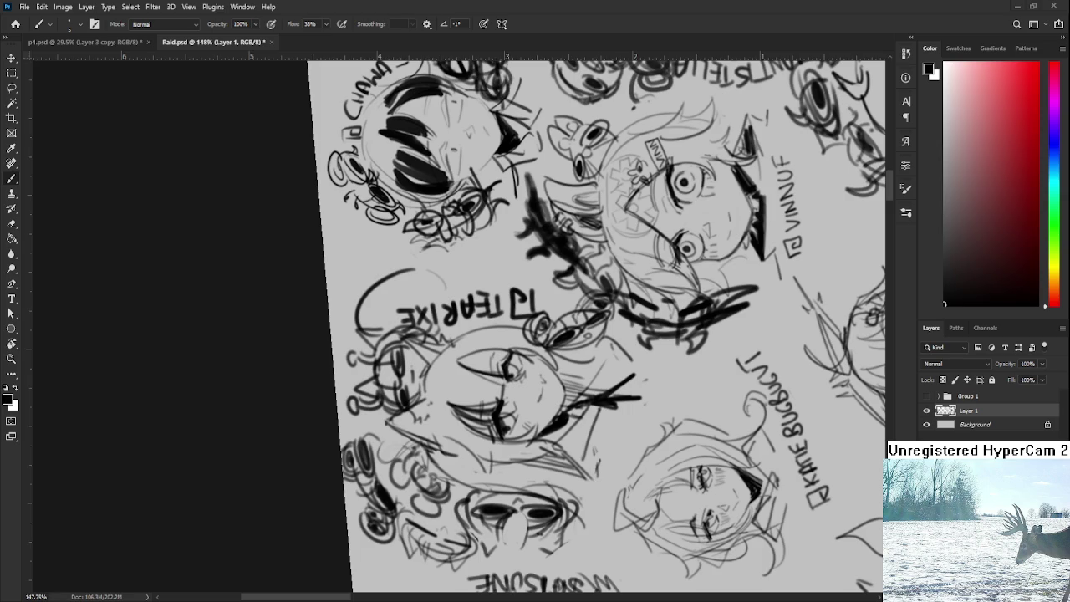
key("ctrl+z")
left_click_drag(354, 321, 401, 288)
mouse_move(383, 289)
left_mouse_down()
mouse_move(356, 316)
mouse_move(370, 300)
left_mouse_up()
left_click_drag(435, 271, 388, 301)
left_click_drag(421, 246, 412, 256)
mouse_move(434, 244)
left_mouse_down()
mouse_move(416, 264)
mouse_move(445, 266)
mouse_move(373, 281)
mouse_move(368, 295)
mouse_move(391, 279)
mouse_move(340, 336)
left_mouse_up()
Step: Add hair strokes along the head outline and an ear shape left of the lettering
left_click_drag(418, 263, 396, 271)
left_click_drag(459, 259, 436, 298)
mouse_move(349, 266)
left_mouse_down()
mouse_move(340, 320)
mouse_move(363, 288)
left_mouse_up()
mouse_move(424, 249)
left_mouse_down()
mouse_move(336, 289)
mouse_move(328, 304)
mouse_move(402, 258)
left_mouse_up()
mouse_move(470, 273)
left_mouse_down()
mouse_move(450, 282)
mouse_move(398, 275)
mouse_move(356, 296)
mouse_move(365, 293)
left_mouse_up()
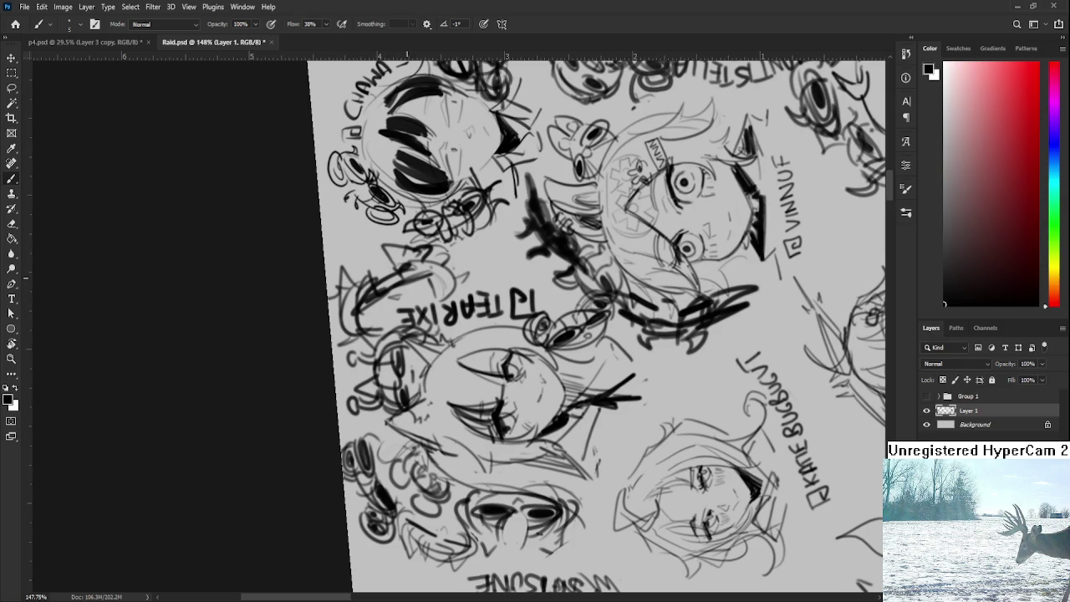
Step: Rotate the view back to nearly upright and save Raid.psd
scroll(595, 316, "down", 3)
scroll(595, 316, "down", 3)
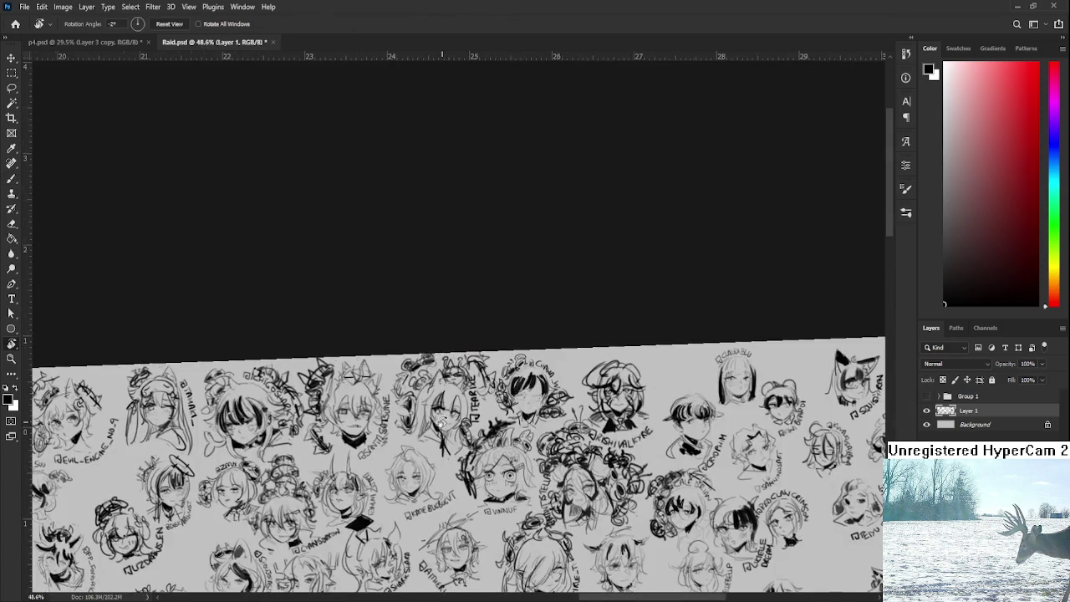
left_click_drag(594, 316, 143, 124)
scroll(143, 124, "down", 3)
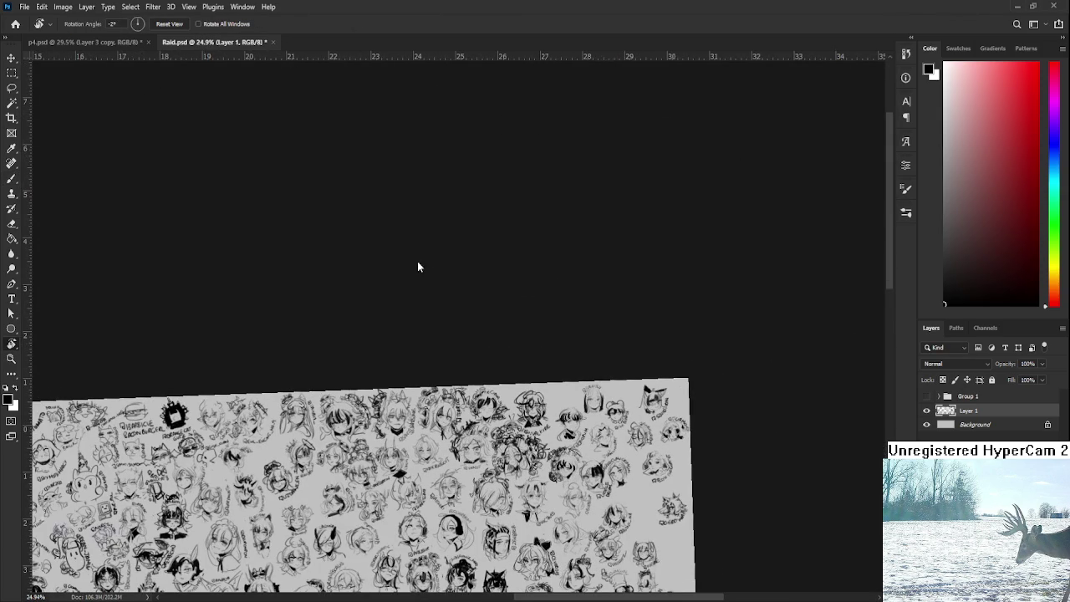
key("ctrl+s")
Step: Close Raid.psd and centre the view on the boy in p4.psd
key("ctrl+w")
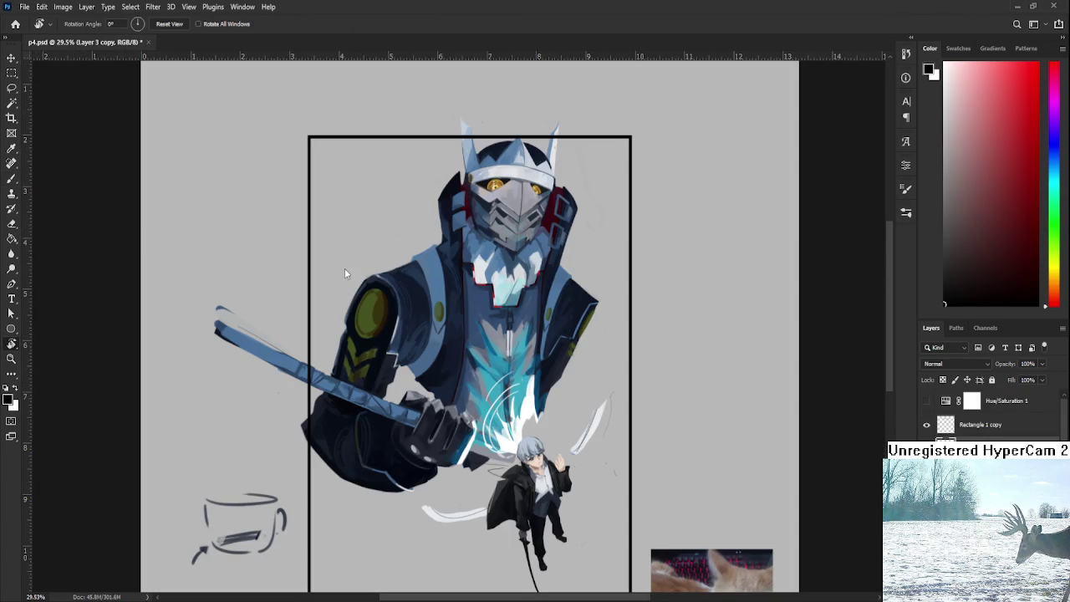
scroll(543, 477, "up", 3)
scroll(548, 485, "up", 3)
scroll(552, 493, "up", 1)
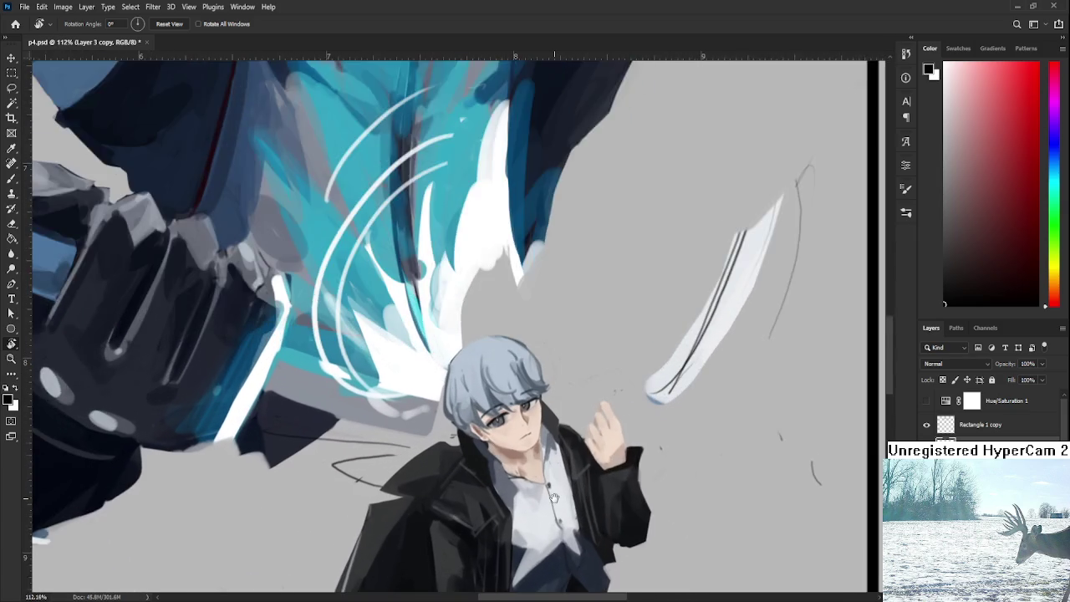
left_click_drag(554, 497, 497, 363)
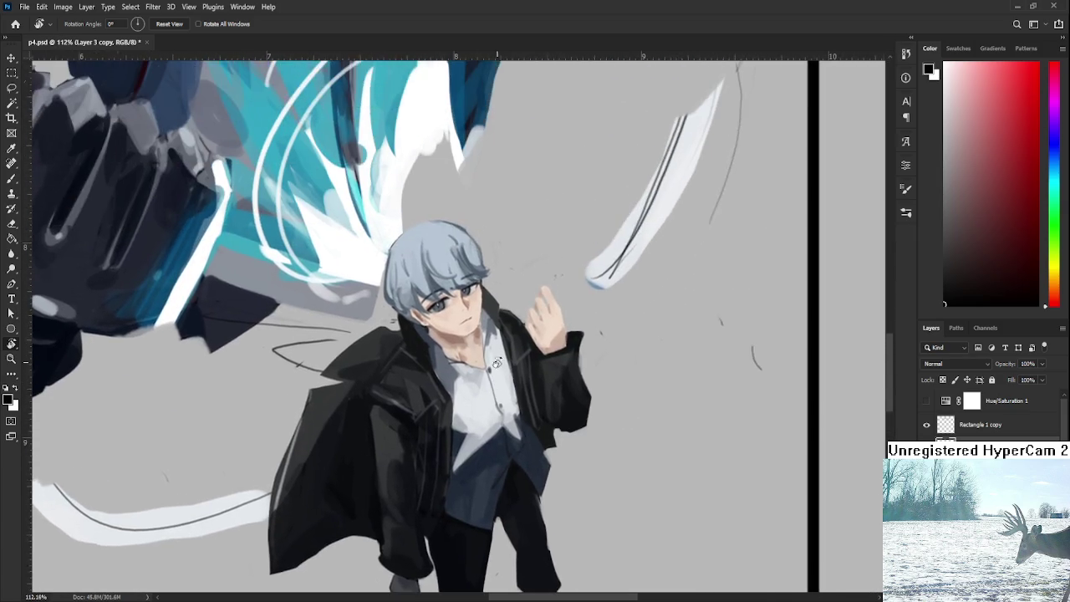
scroll(496, 351, "down", 3)
scroll(510, 334, "up", 2)
scroll(514, 322, "up", 2)
scroll(522, 302, "up", 2)
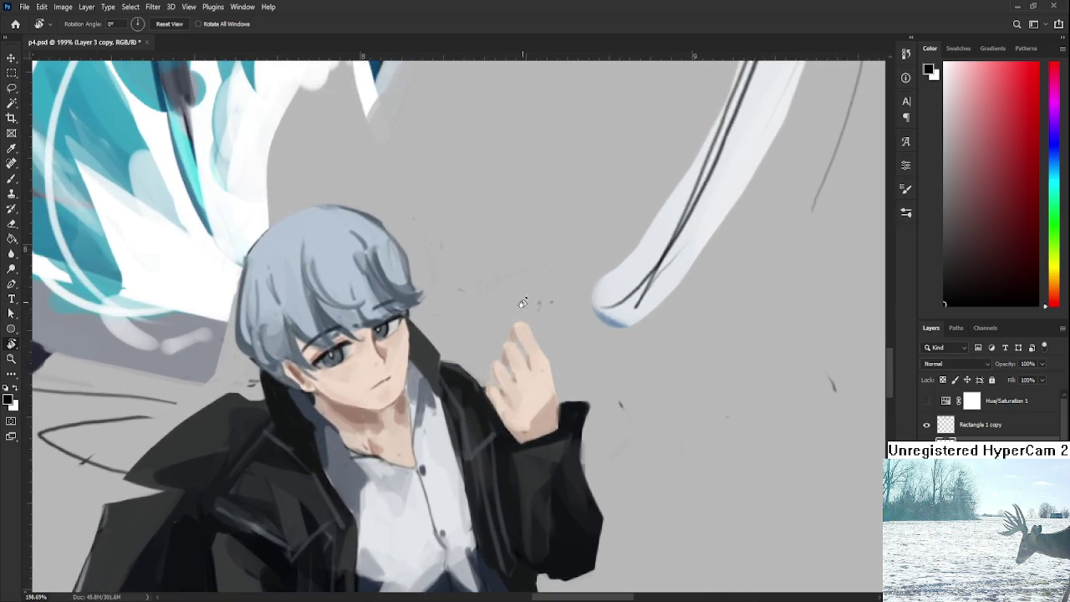
scroll(523, 303, "up", 1)
scroll(523, 302, "up", 1)
Step: Pick a dark reddish-brown painting colour
left_click_drag(971, 272, 1007, 267)
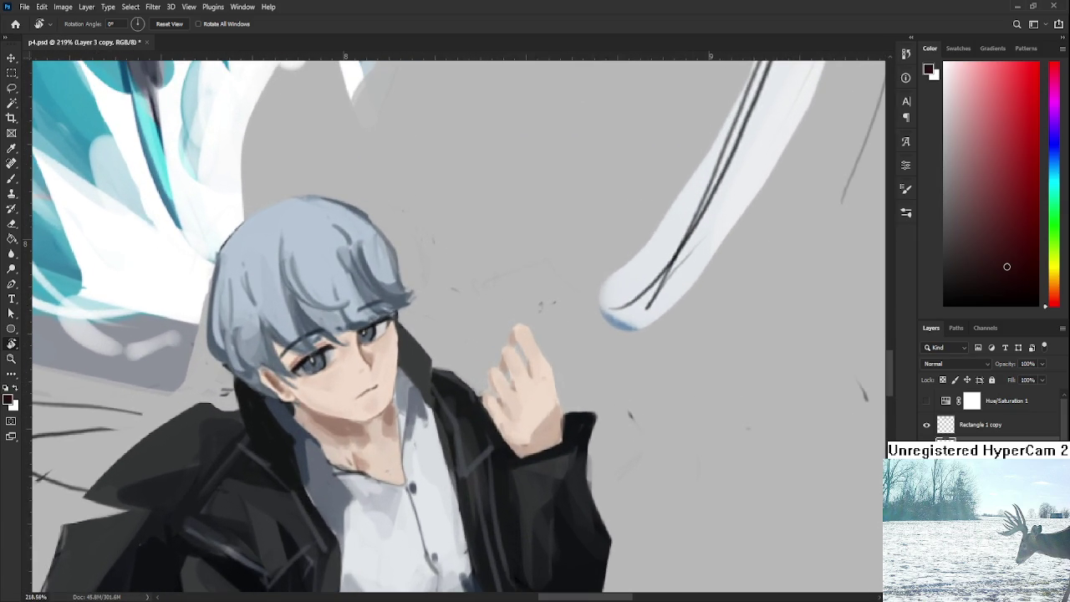
scroll(600, 334, "down", 3)
scroll(599, 334, "down", 3)
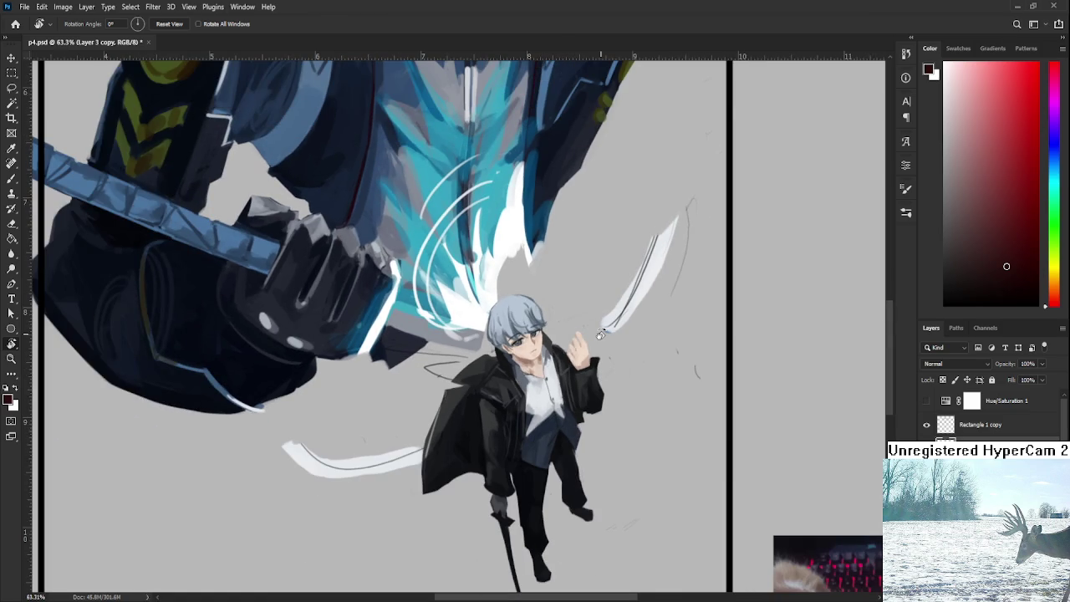
scroll(600, 334, "up", 2)
scroll(600, 334, "up", 3)
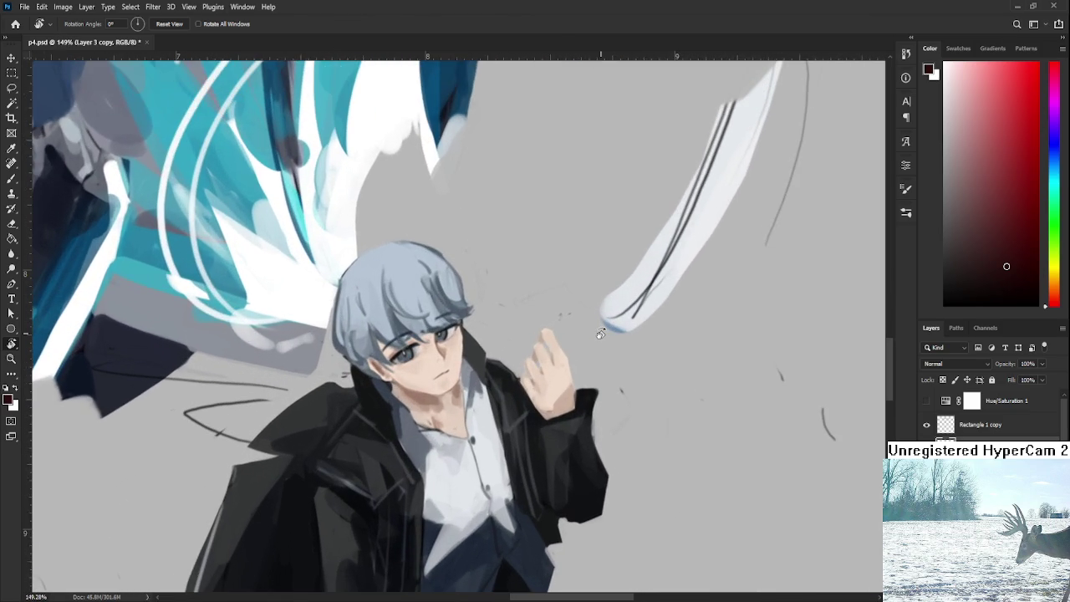
Step: Lasso the boy's raised hand and scale it down to about 91.73%
key("l")
mouse_move(549, 422)
left_mouse_down()
mouse_move(539, 295)
mouse_move(556, 418)
left_mouse_up()
key("ctrl+t")
left_click_drag(513, 289, 519, 299)
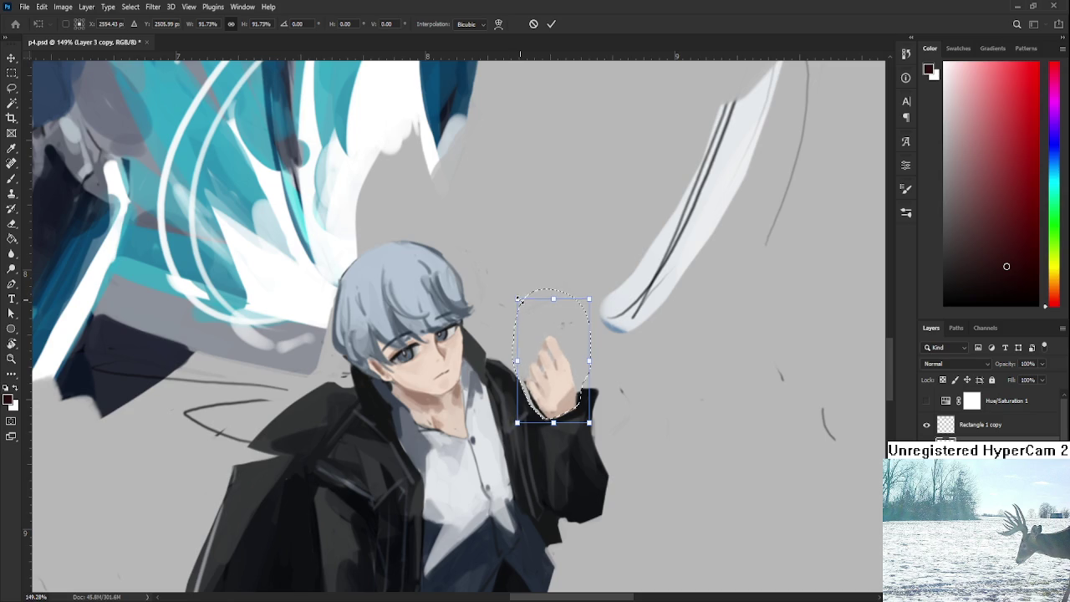
key("Return")
Step: Sample the dark bluish jacket colour and darken the hand's left edge with it
key("b")
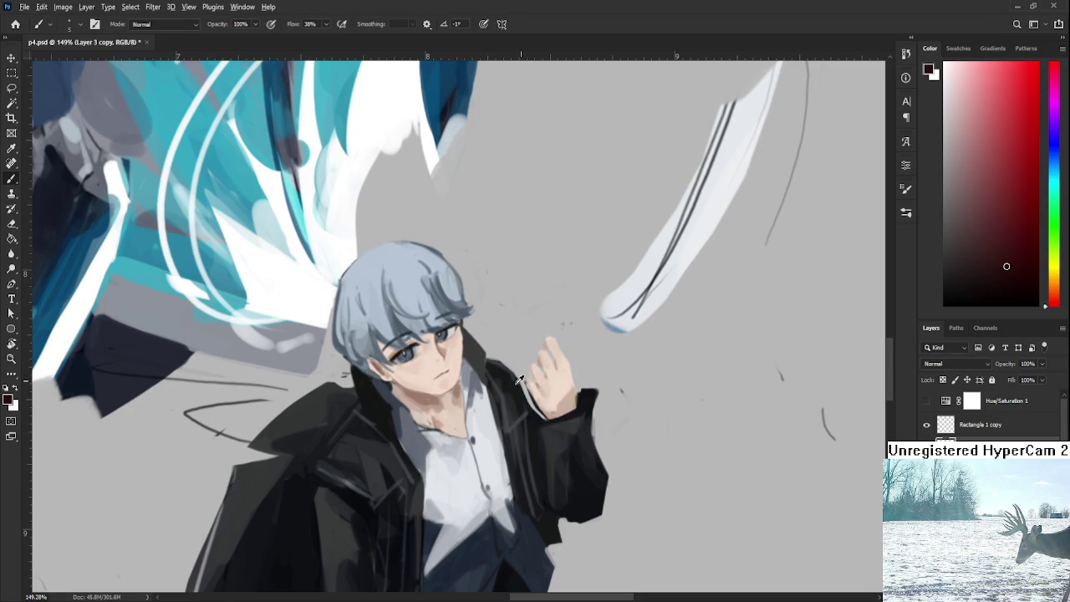
left_click(496, 368, "alt")
left_click_drag(495, 368, 530, 404)
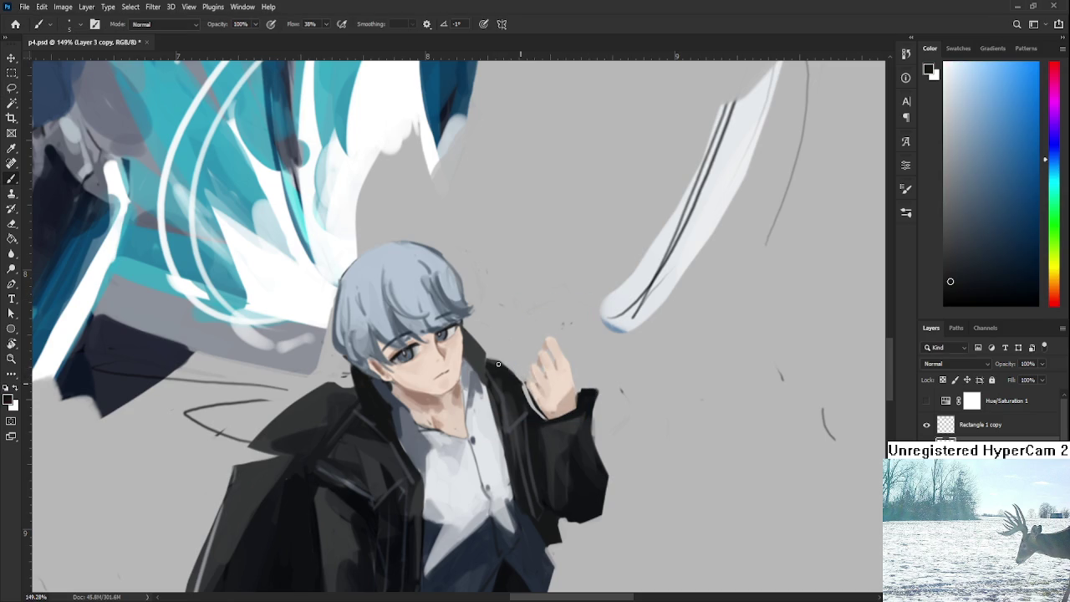
left_click_drag(492, 358, 548, 417)
left_click(531, 401, "alt")
scroll(520, 380, "down", 5)
scroll(586, 383, "down", 2)
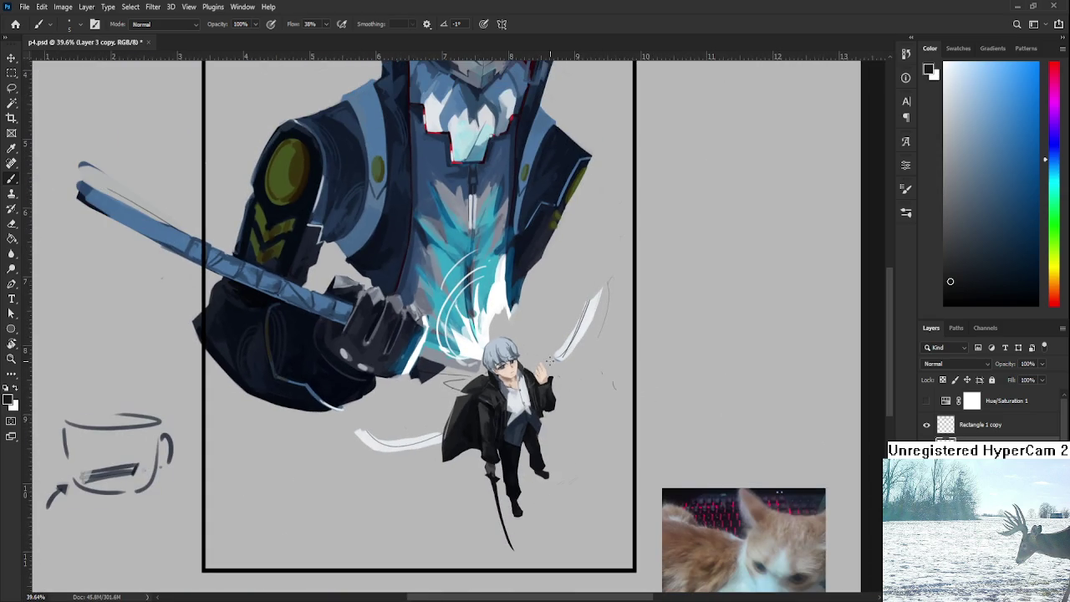
scroll(520, 374, "up", 3)
scroll(520, 374, "up", 2)
scroll(520, 374, "up", 1)
scroll(520, 374, "down", 1)
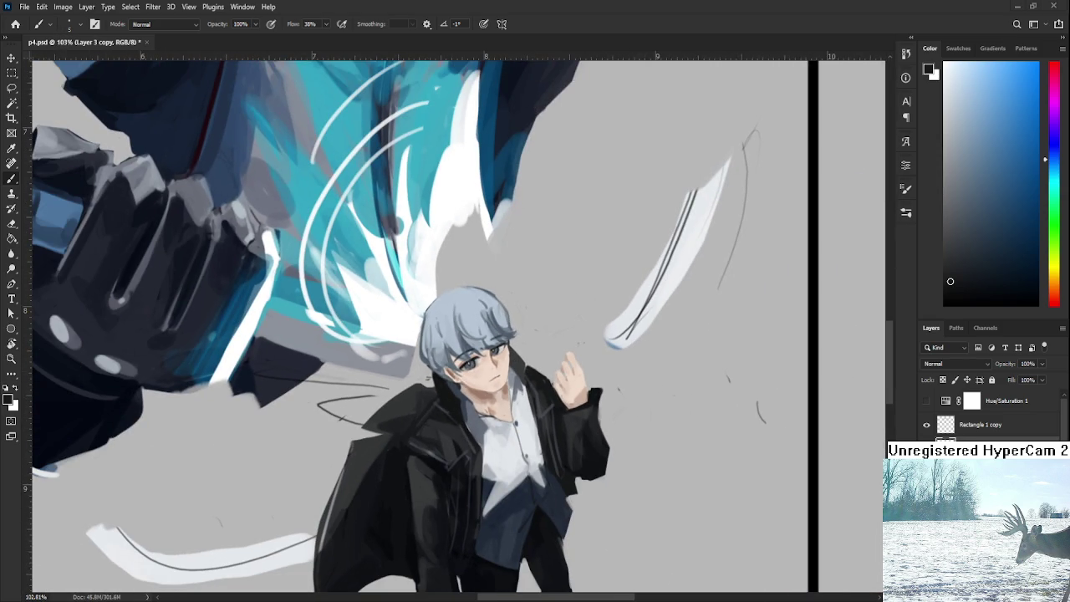
scroll(636, 343, "down", 2)
scroll(635, 343, "down", 2)
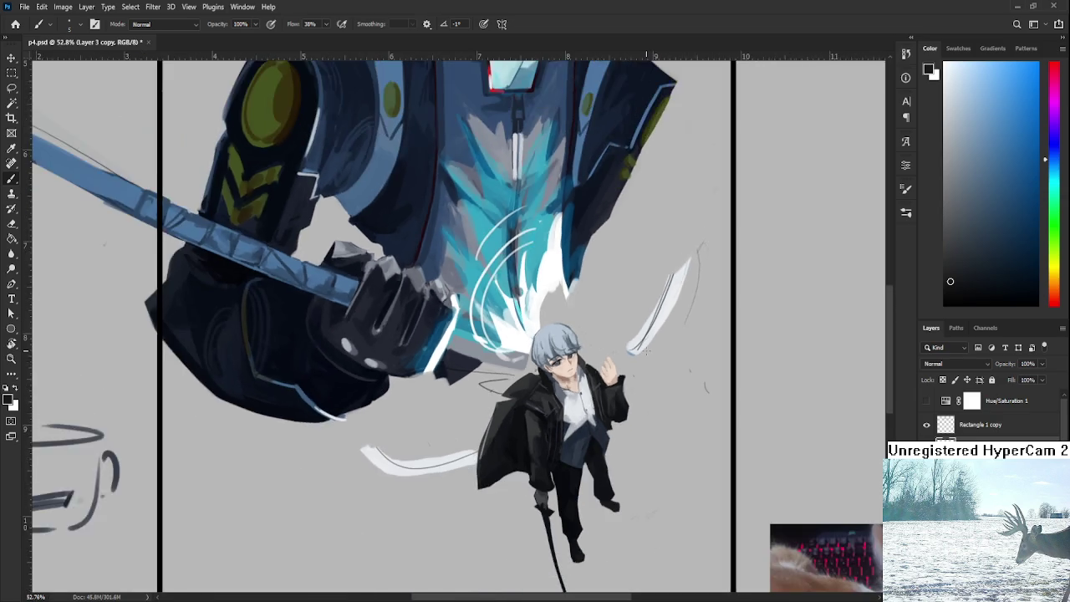
scroll(640, 346, "down", 1)
scroll(645, 350, "down", 1)
scroll(645, 350, "down", 2)
scroll(631, 358, "down", 2)
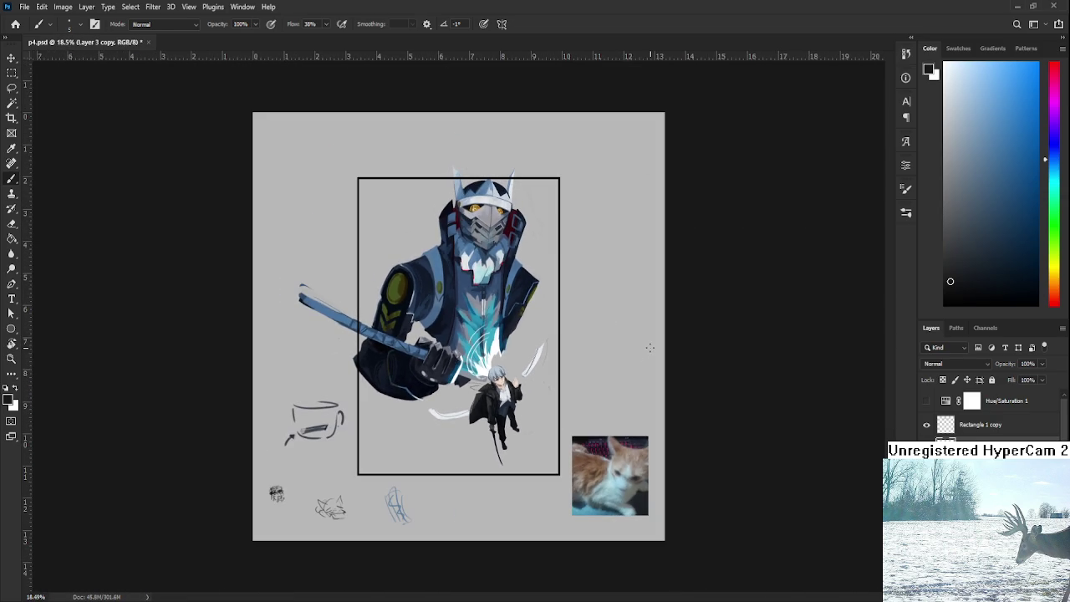
scroll(506, 367, "up", 3)
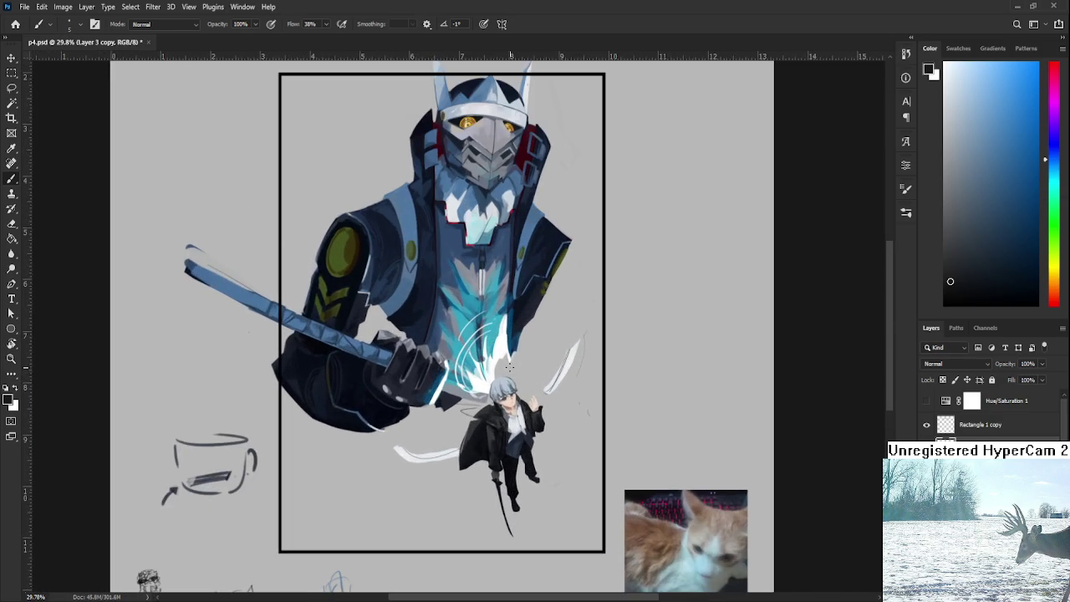
scroll(510, 372, "up", 4)
scroll(506, 408, "up", 3)
scroll(507, 413, "up", 3)
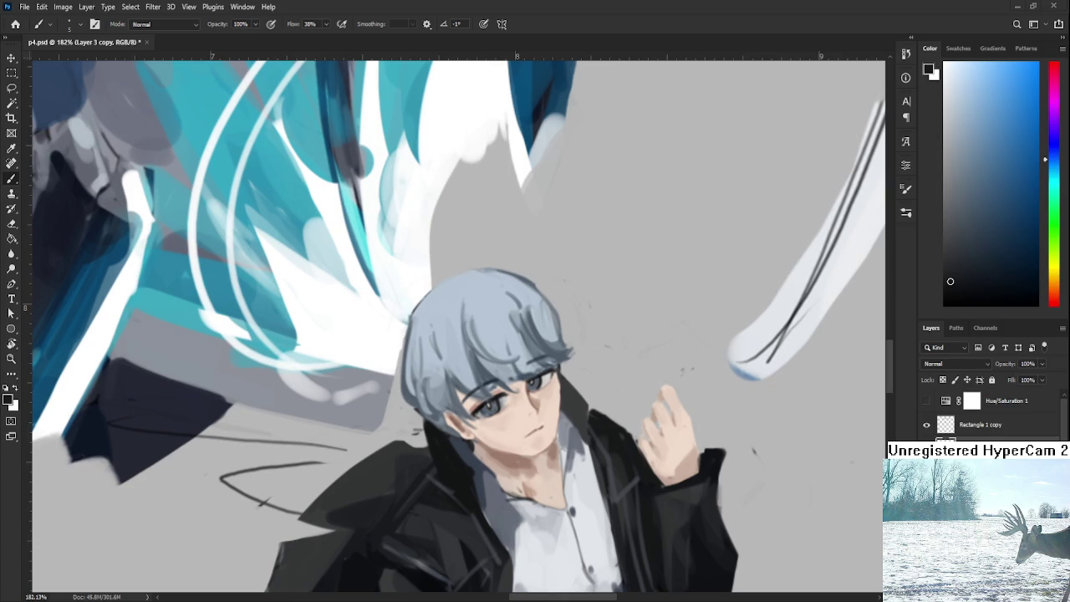
scroll(585, 374, "down", 2)
scroll(584, 374, "down", 2)
scroll(586, 377, "down", 2)
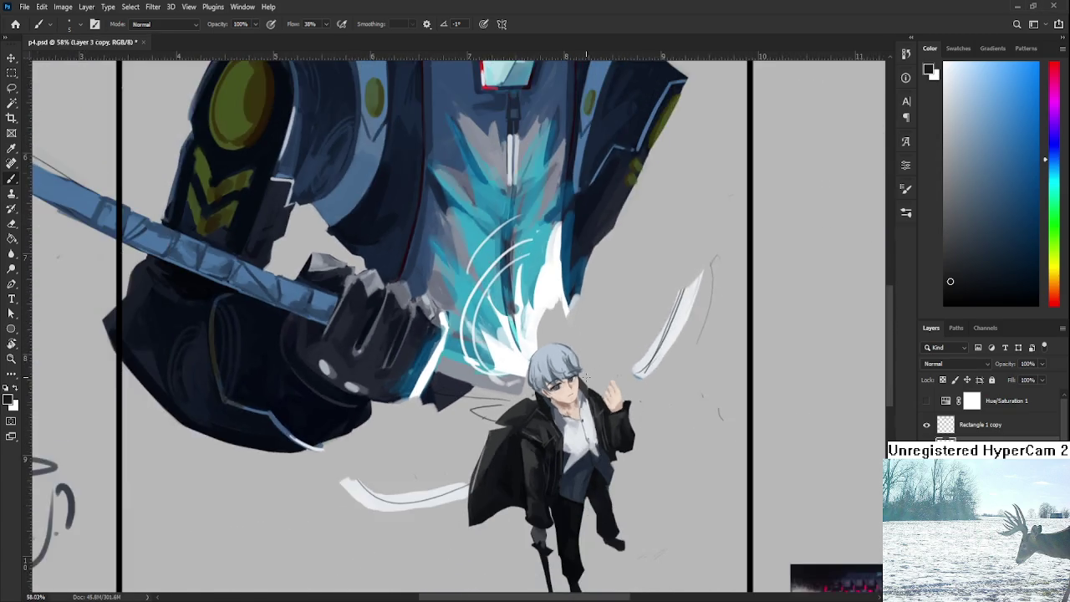
scroll(586, 378, "down", 2)
scroll(582, 378, "up", 1)
scroll(580, 378, "up", 1)
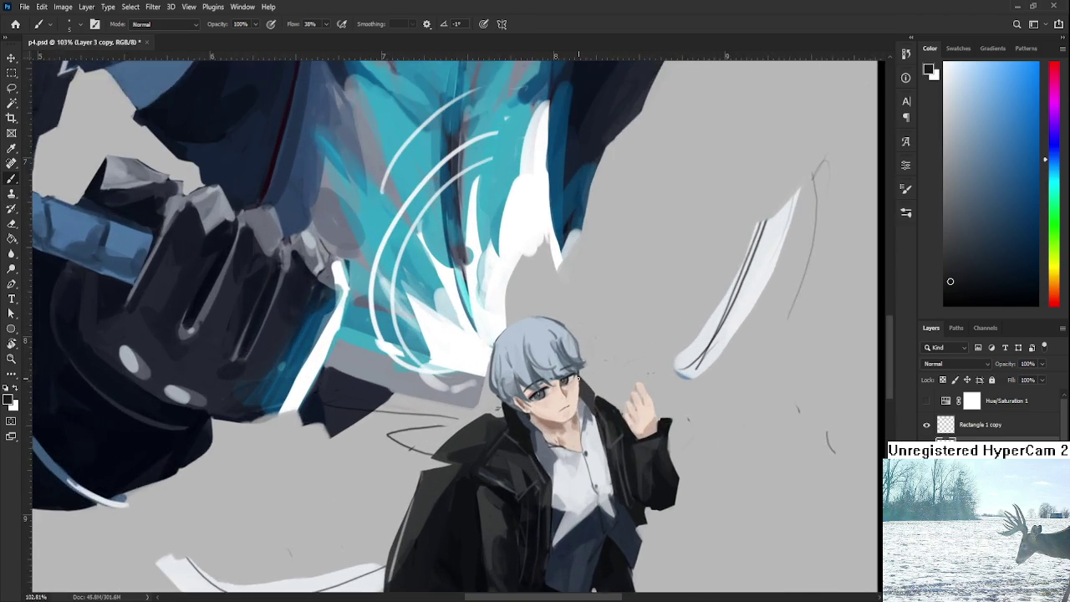
scroll(578, 379, "up", 1)
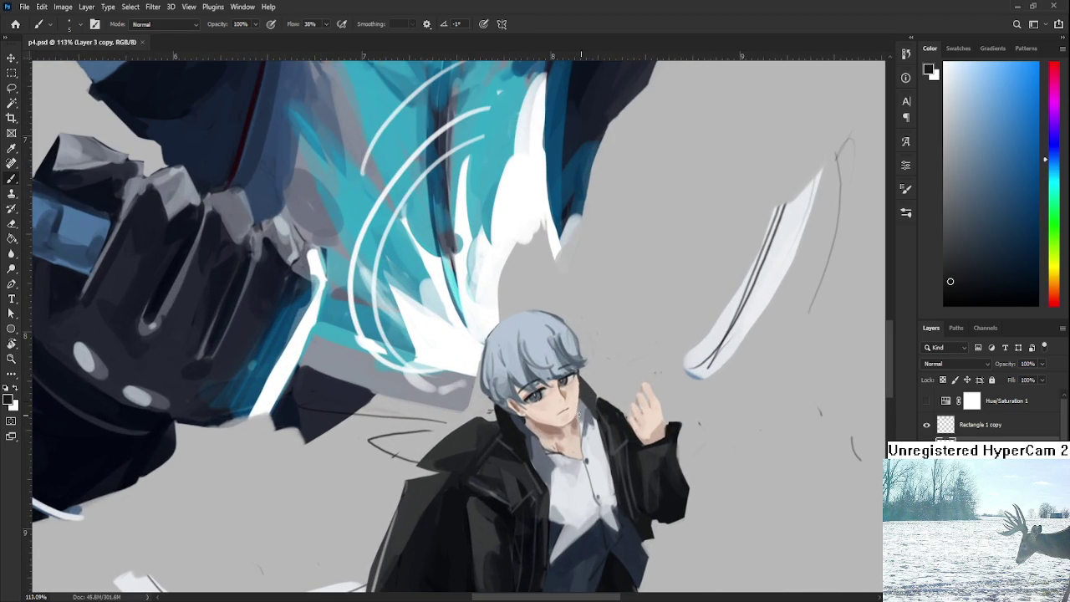
key("l")
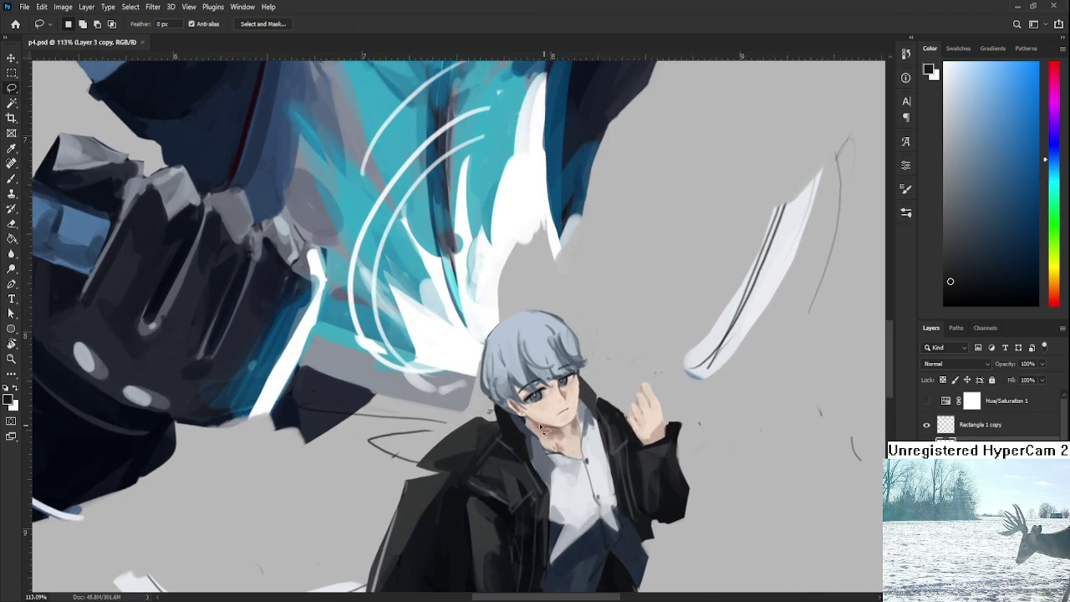
Step: Lasso the boy's head and enlarge it very slightly, to about 101.51%
left_click_drag(518, 418, 585, 415)
key("ctrl+t")
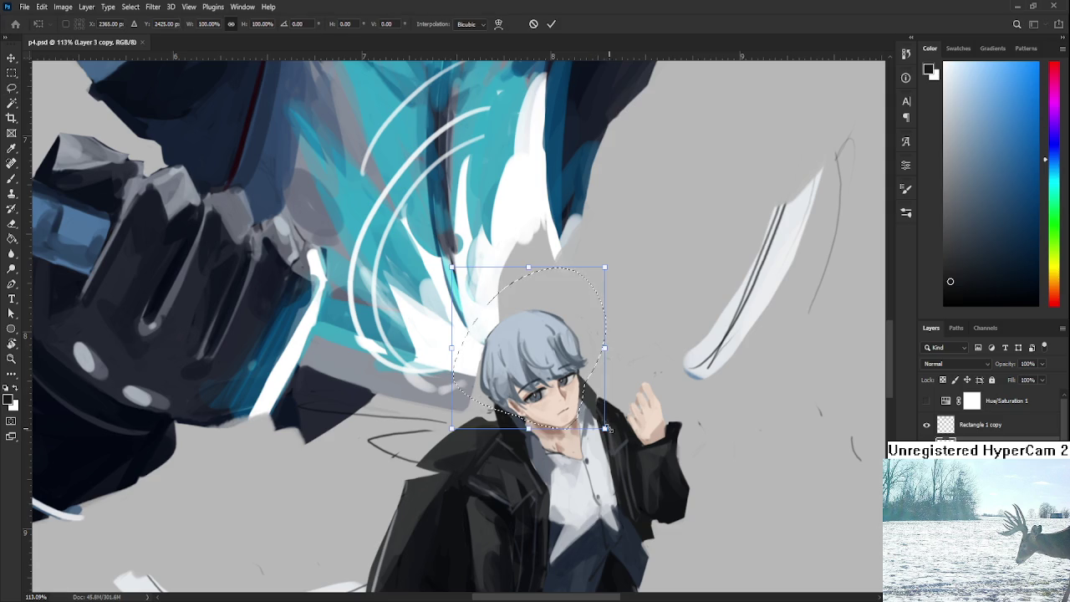
left_click_drag(610, 430, 610, 434)
key("Return")
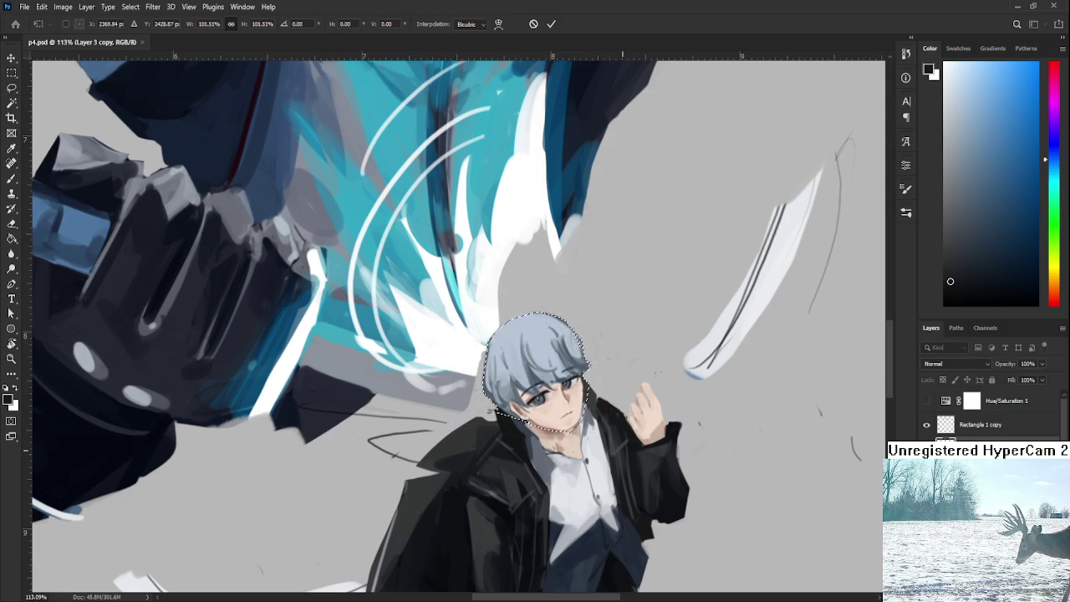
key("ctrl+d")
Step: Reselect the head and nudge it a few pixels right and down
scroll(651, 338, "down", 3)
scroll(652, 338, "down", 2)
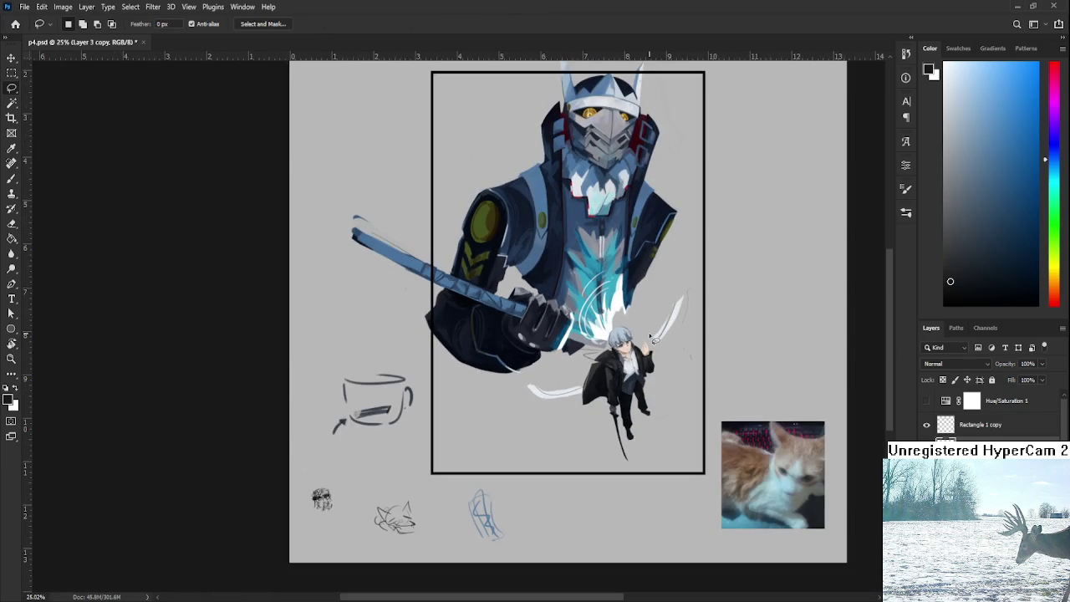
scroll(648, 336, "up", 3)
scroll(639, 332, "up", 2)
left_click_drag(636, 332, 598, 362)
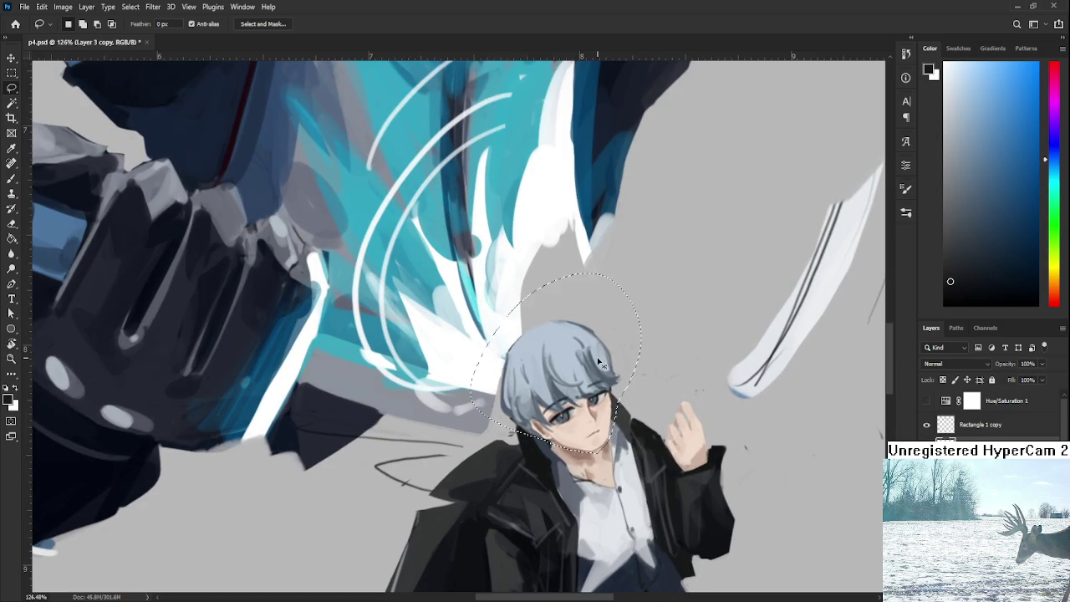
key("ctrl+t")
left_click_drag(590, 348, 593, 350)
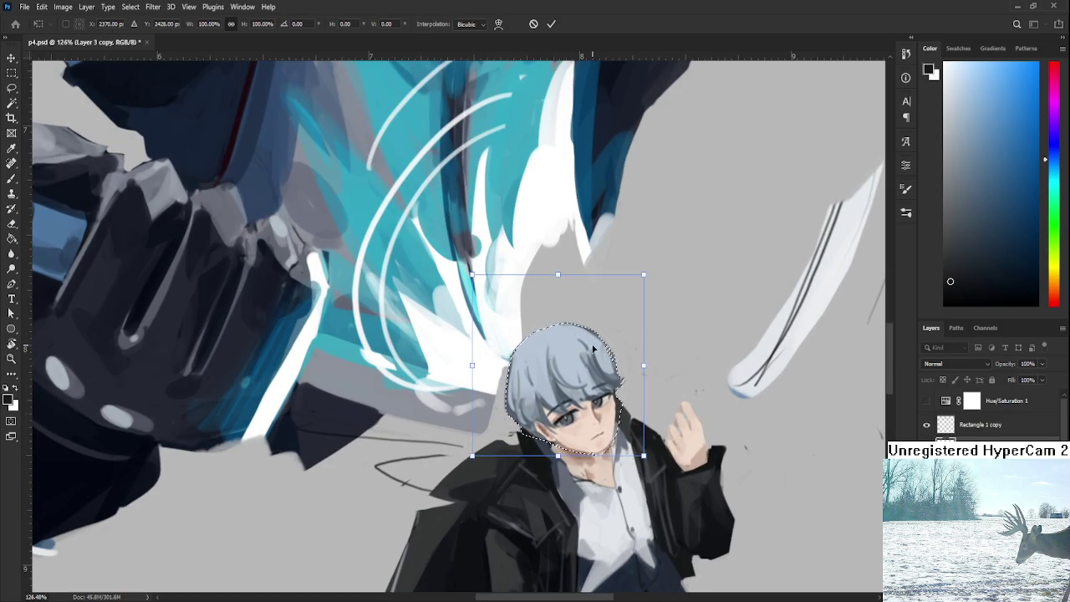
key("Return")
scroll(683, 362, "down", 3)
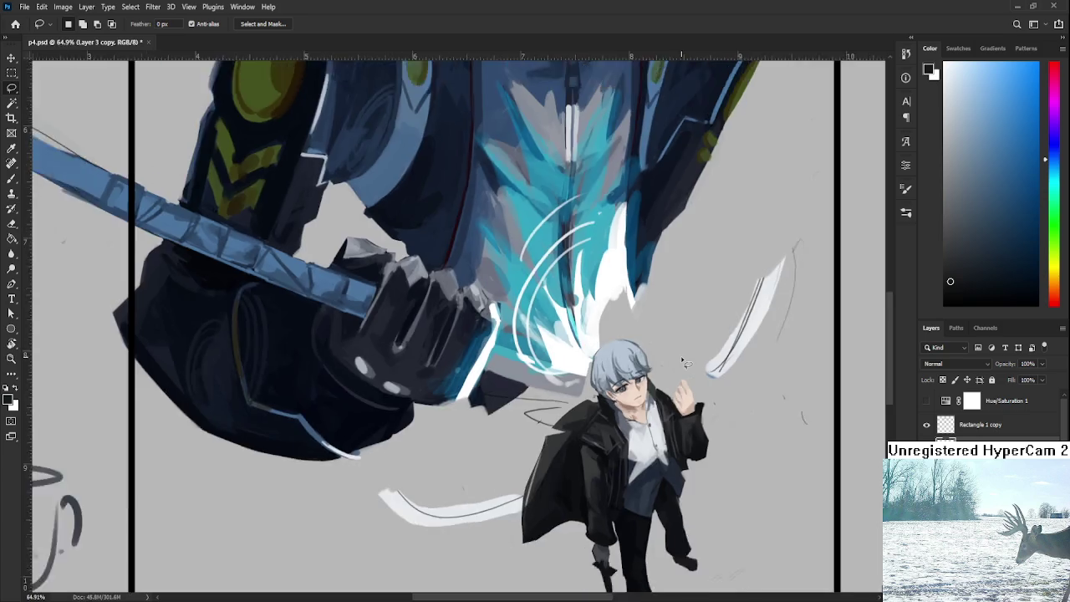
scroll(683, 361, "down", 2)
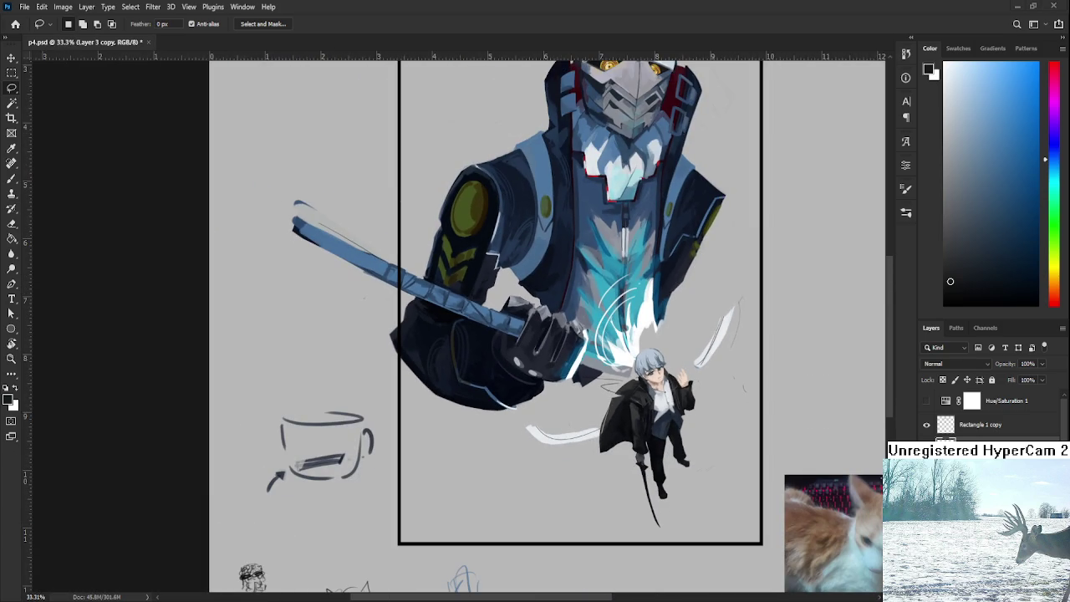
left_click_drag(639, 368, 641, 378)
key("ctrl+d")
scroll(560, 374, "down", 2)
Step: Paste the snowy deer-and-cat picture, scaled to 44.28%, inside the frame over the mech's chest
key("ctrl+v")
scroll(560, 375, "down", 3)
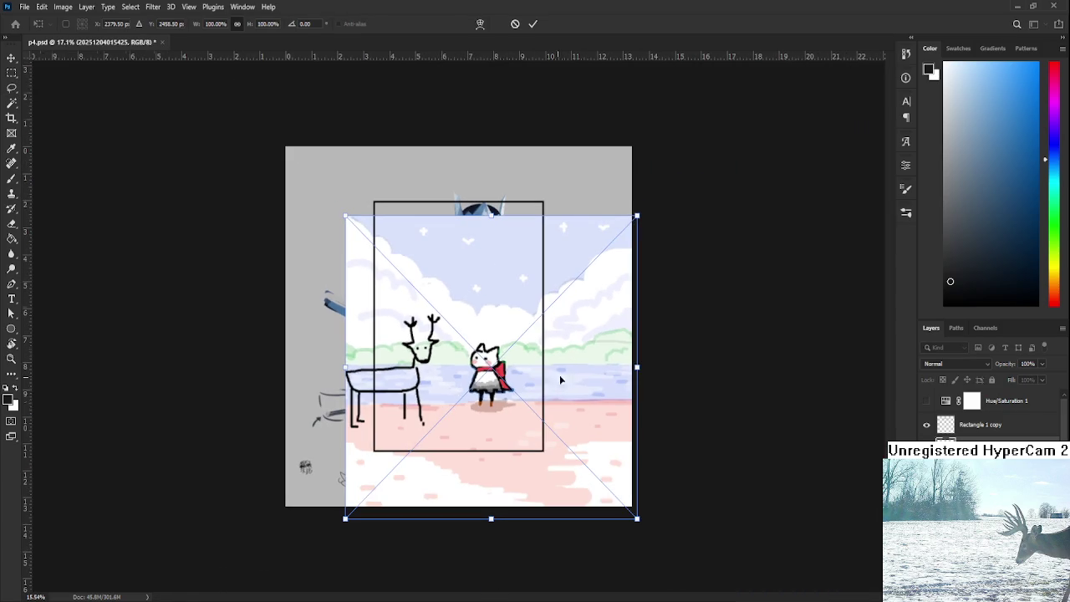
left_click_drag(637, 366, 502, 367)
mouse_move(418, 372)
left_mouse_down()
mouse_move(468, 374)
mouse_move(456, 374)
left_mouse_up()
key("Return")
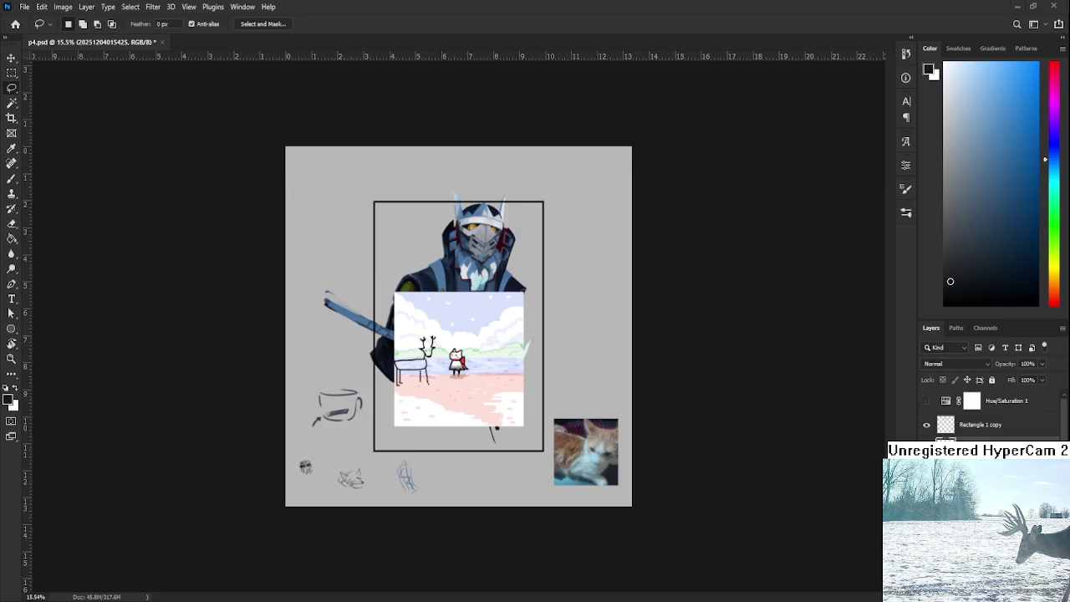
scroll(495, 400, "up", 5)
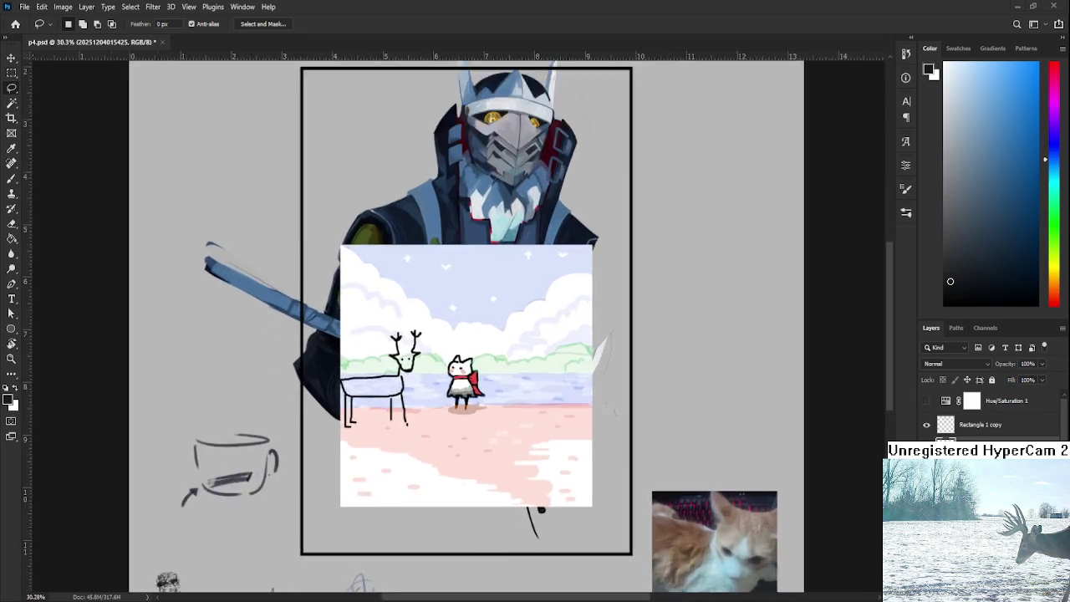
Step: Inspect the pasted deer-and-cat scene up close, then undo the paste to remove it
left_click_drag(494, 401, 616, 353)
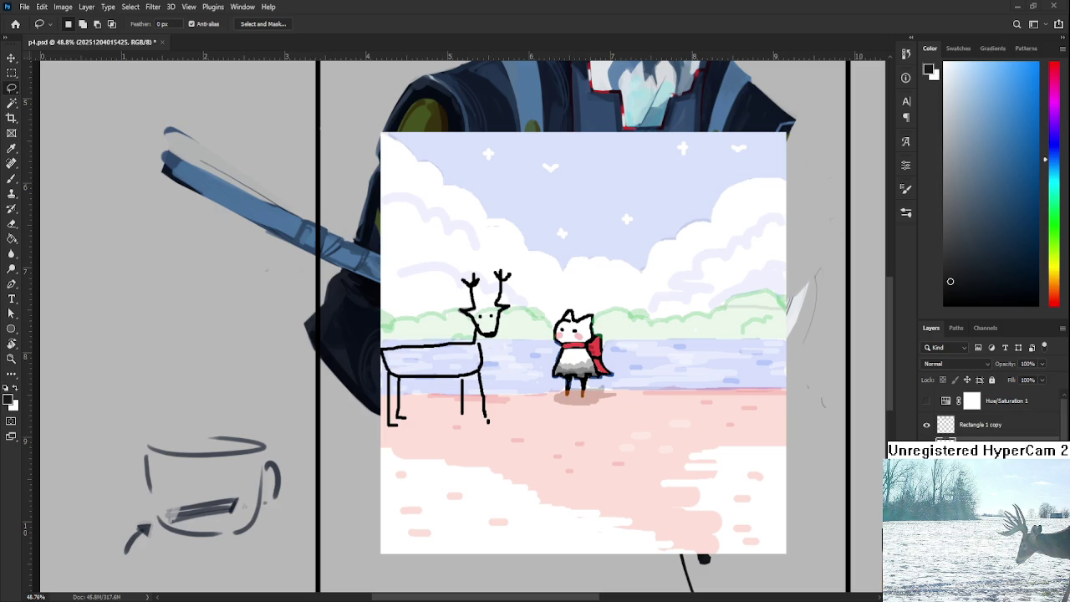
scroll(511, 449, "up", 2)
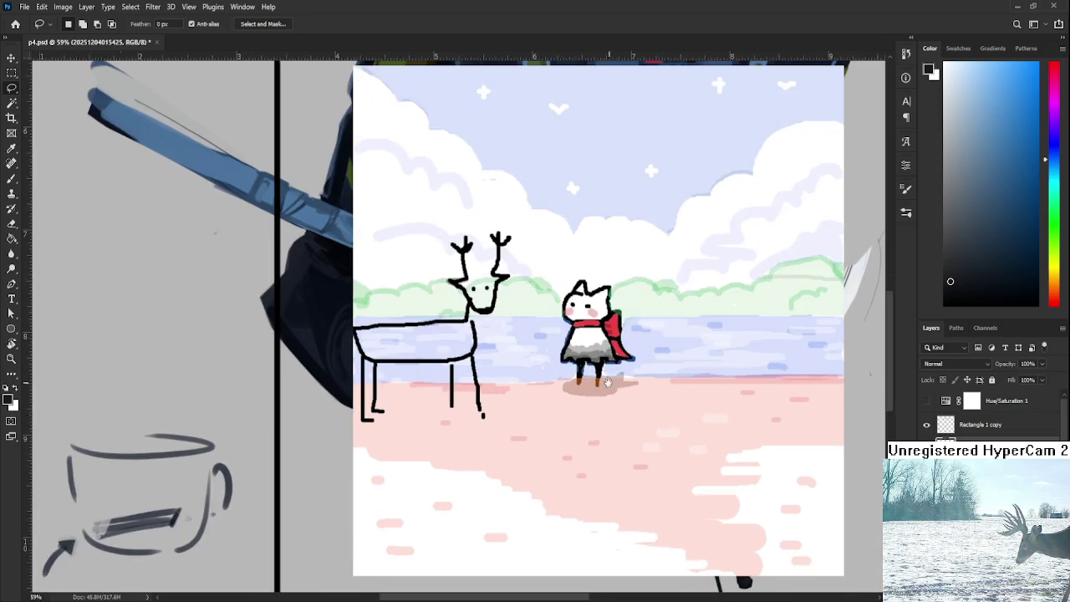
scroll(584, 447, "down", 3)
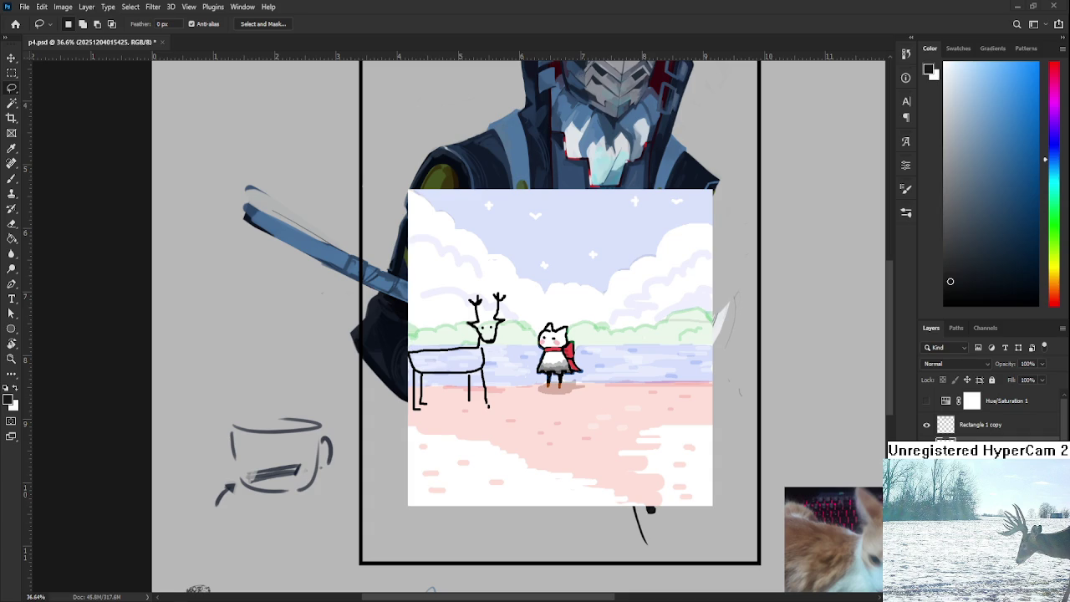
scroll(548, 387, "up", 3)
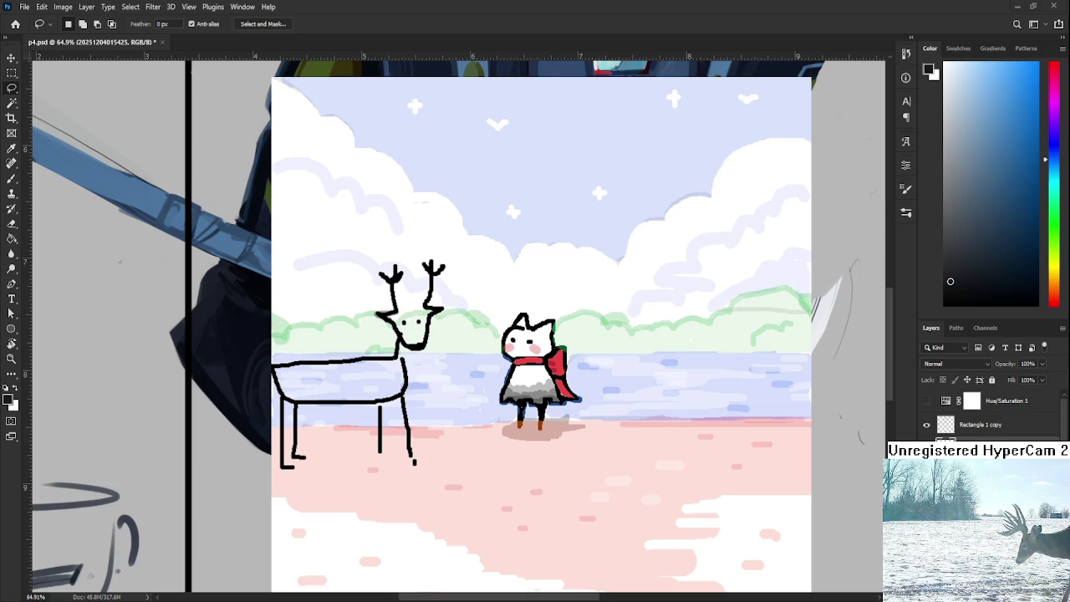
scroll(499, 379, "down", 3)
scroll(499, 379, "down", 1)
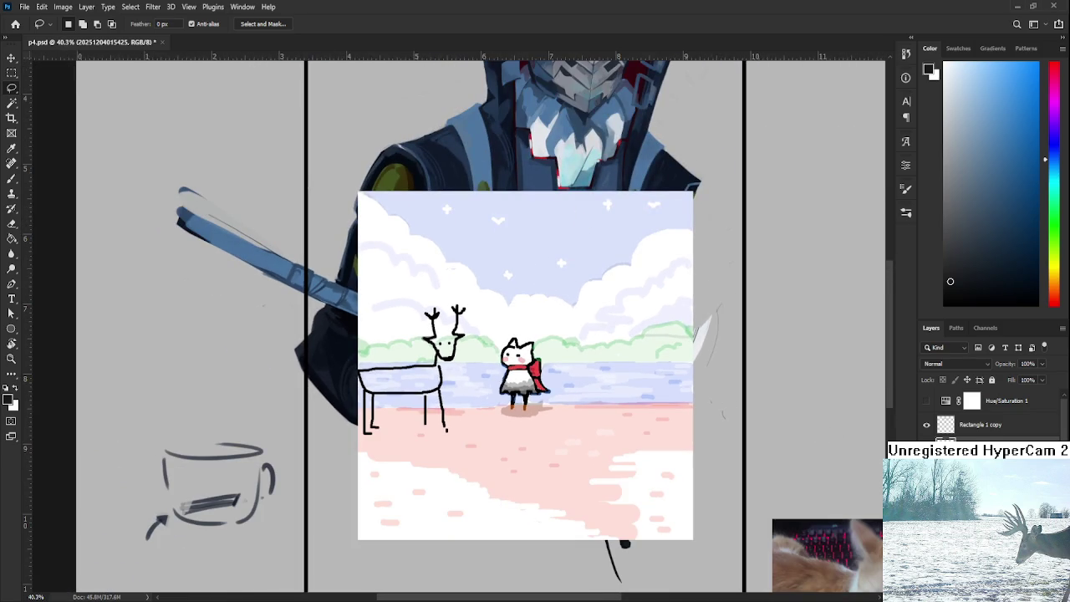
key("ctrl+z")
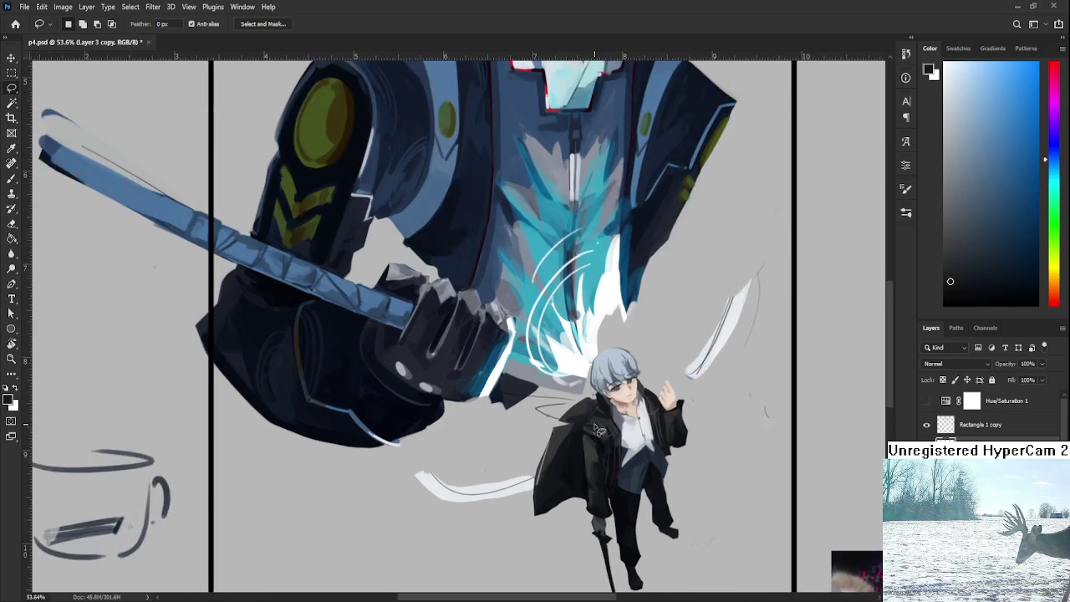
Step: Float the arknight p.psd reference painting beside the boy illustration
scroll(575, 427, "up", 3)
left_click_drag(575, 427, 564, 368)
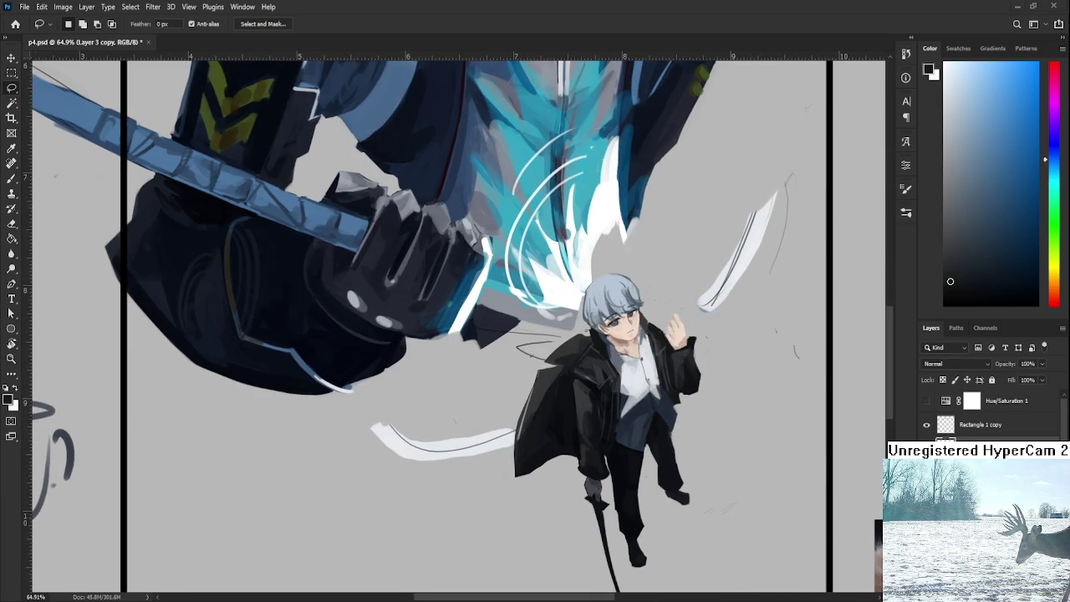
key("ctrl+Tab")
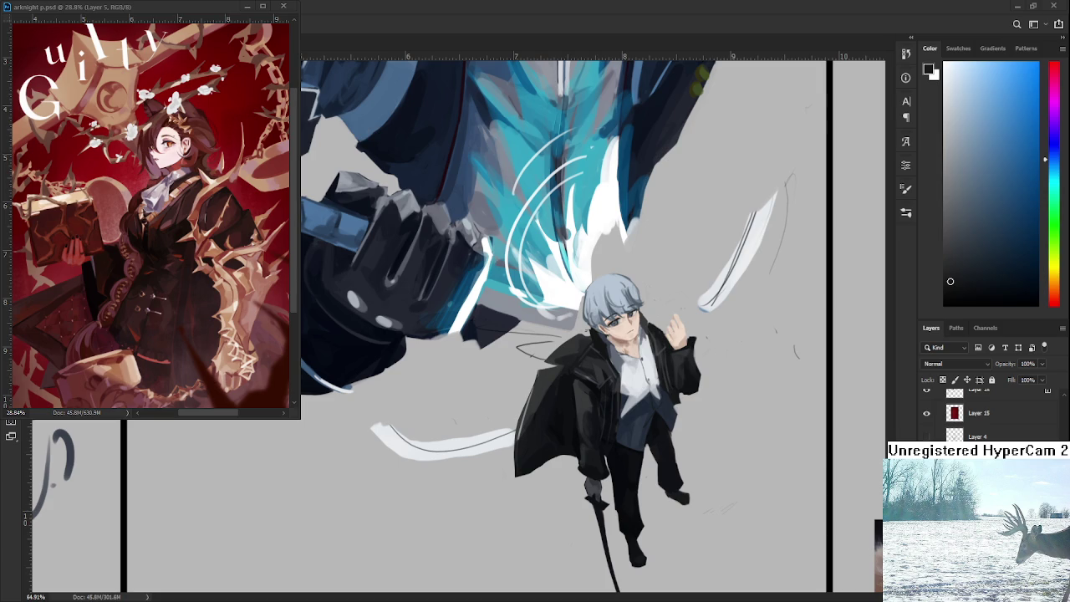
Step: Zoom in on the boy's face and lasso around his head
scroll(606, 349, "down", 2)
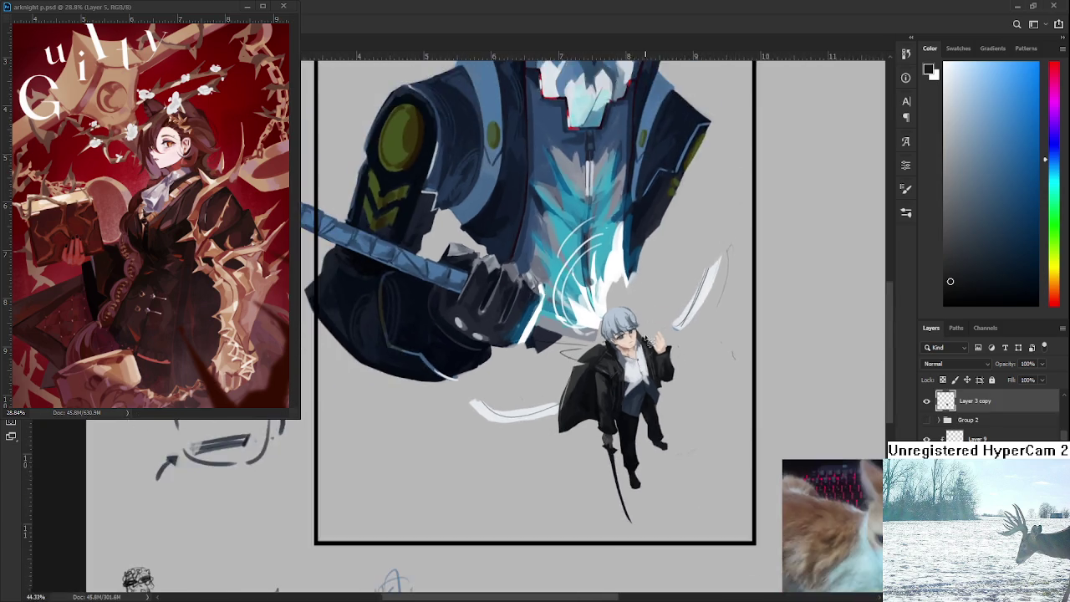
scroll(606, 350, "up", 3)
scroll(606, 349, "up", 2)
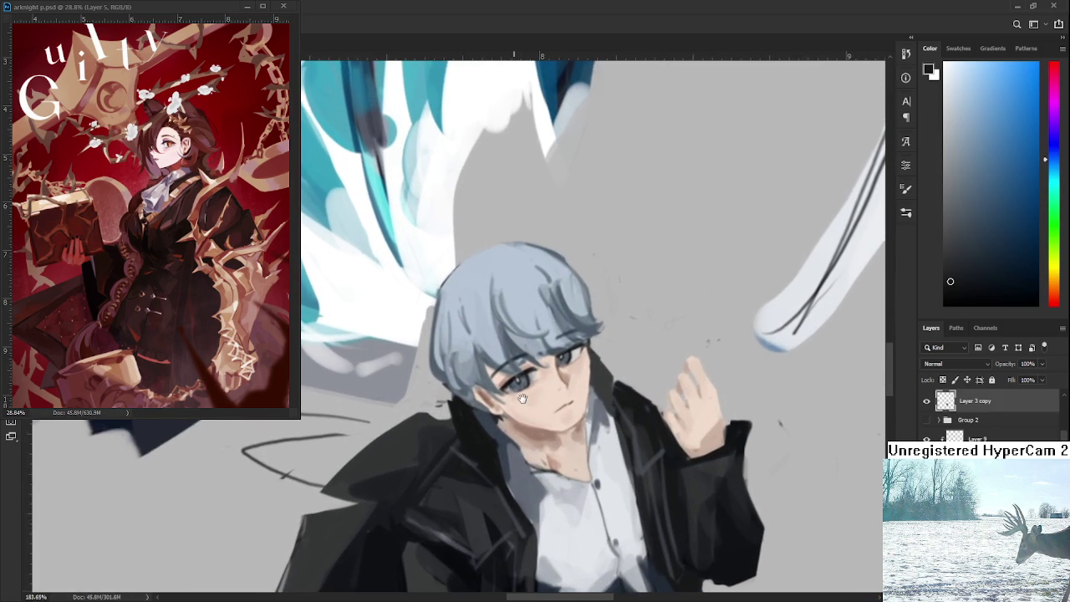
left_click_drag(547, 368, 518, 416)
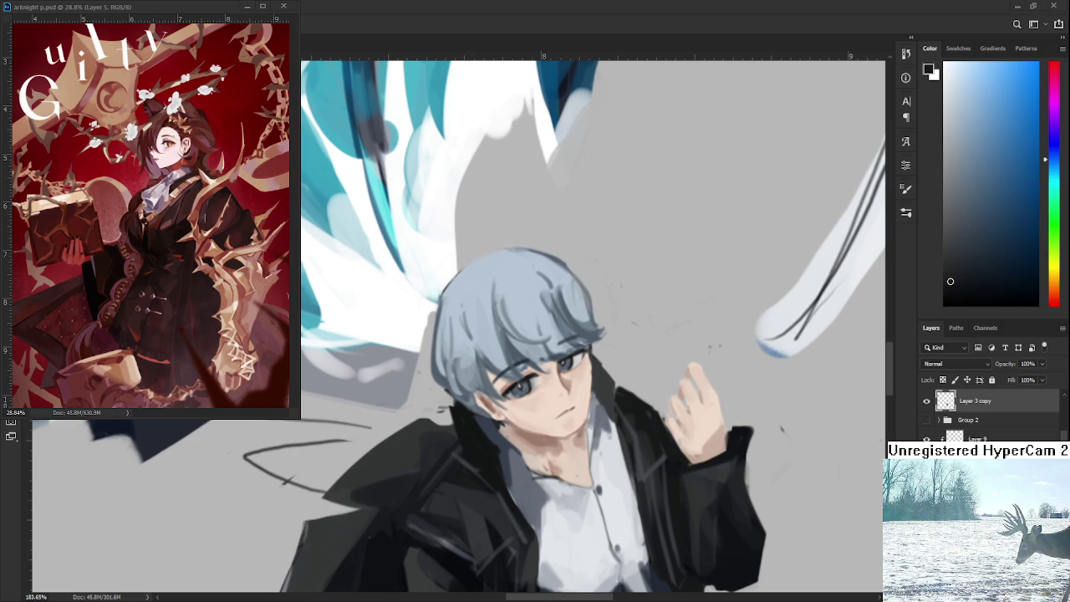
mouse_move(550, 434)
left_mouse_down()
mouse_move(435, 393)
mouse_move(619, 360)
left_mouse_up()
Step: Free-transform the selected head to rescale it slightly and commit
key("ctrl+t")
scroll(631, 350, "down", 1)
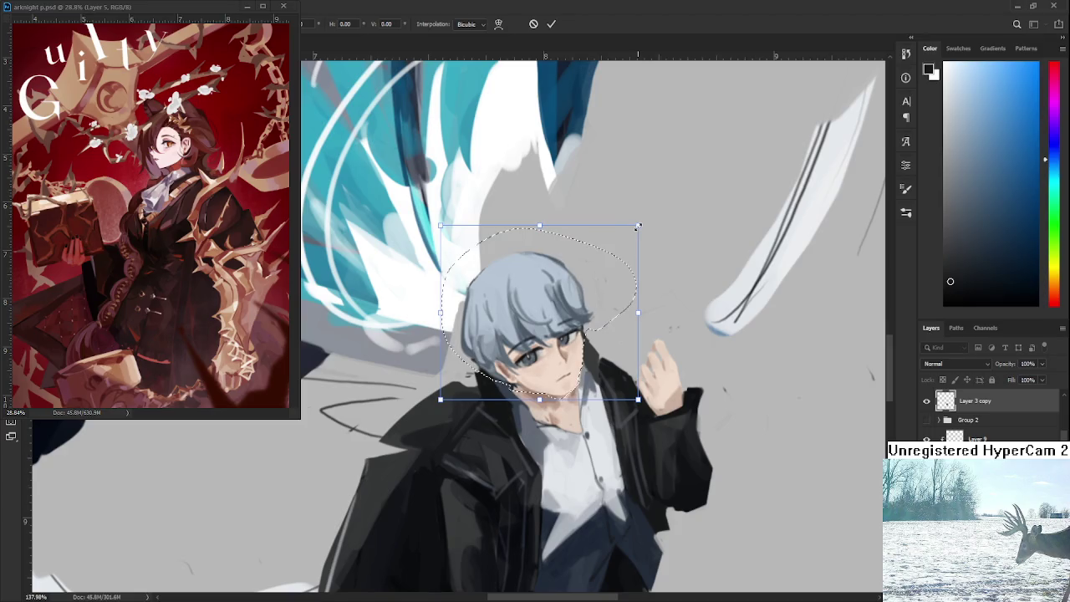
key("Return")
Step: Zoom out to check the head against the whole composition, then zoom back in
scroll(630, 350, "down", 2)
scroll(640, 358, "down", 3)
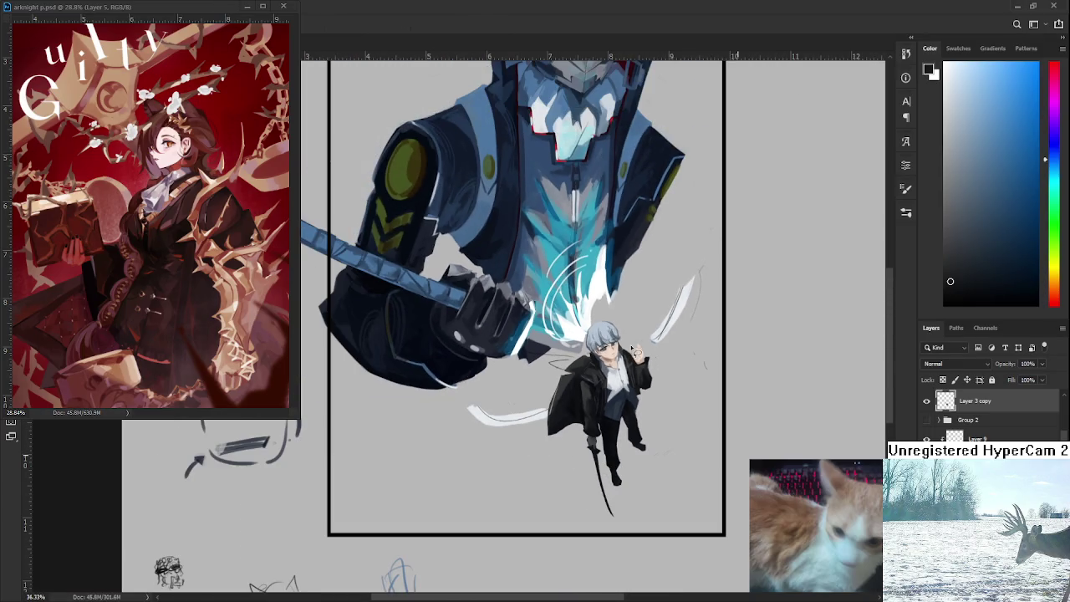
scroll(642, 361, "down", 2)
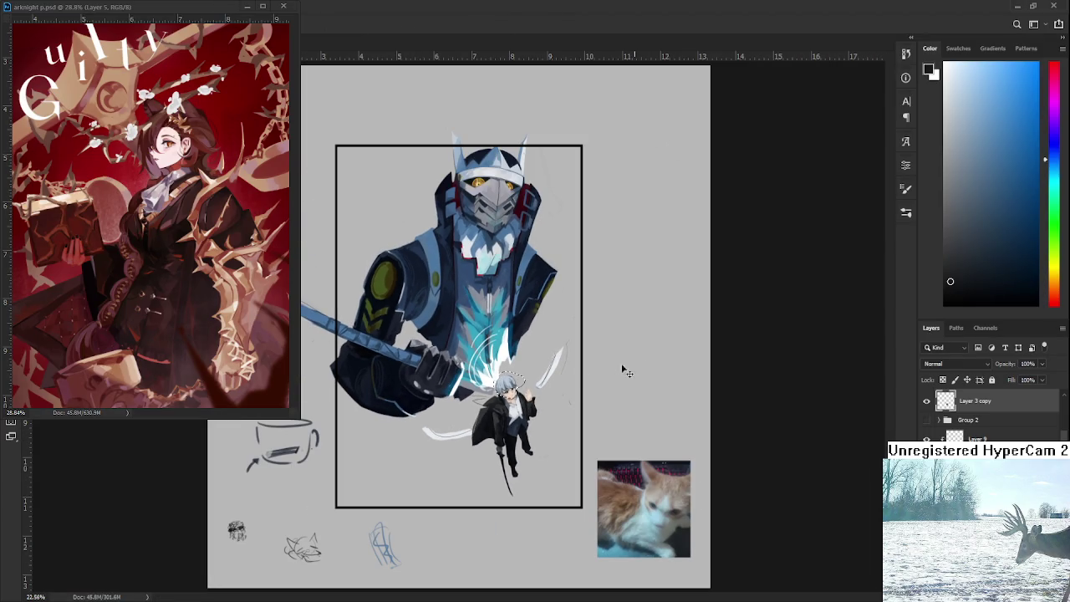
scroll(575, 382, "up", 3)
scroll(535, 385, "up", 2)
scroll(493, 386, "up", 2)
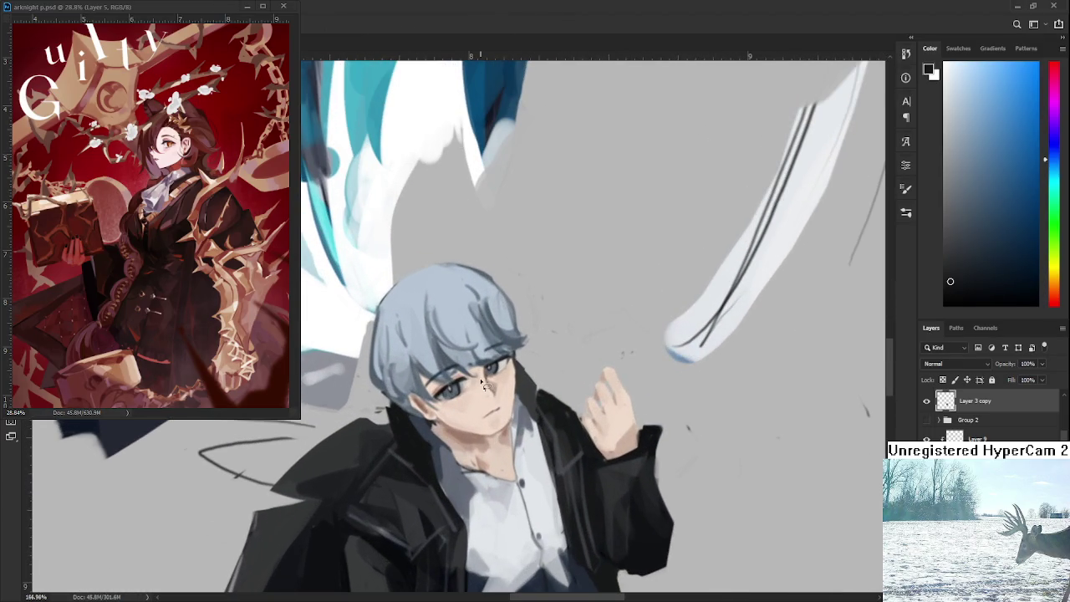
scroll(485, 387, "down", 2)
scroll(487, 389, "down", 1)
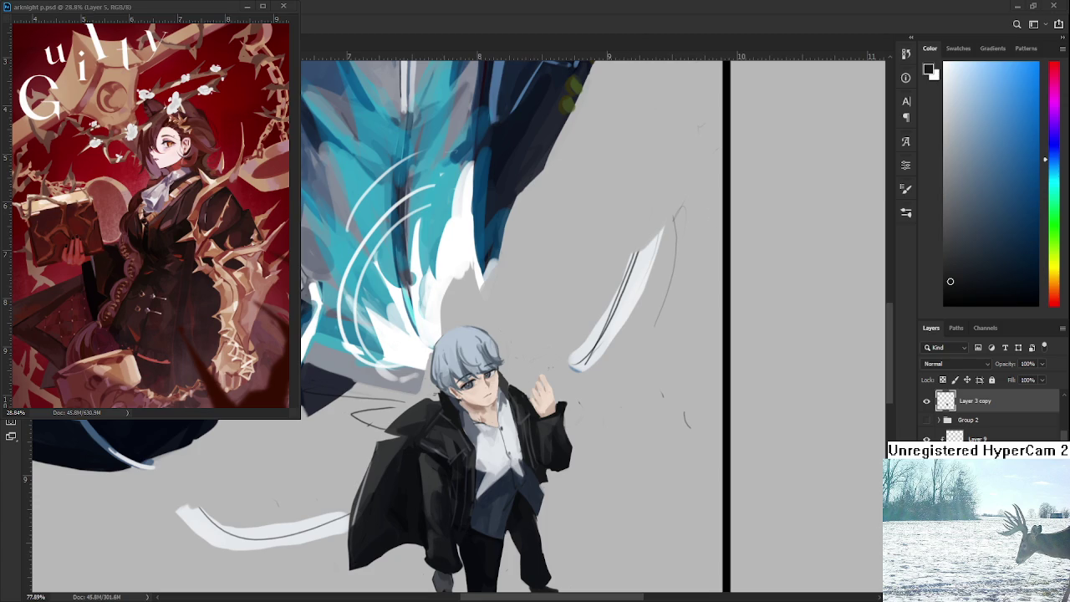
scroll(480, 426, "up", 2)
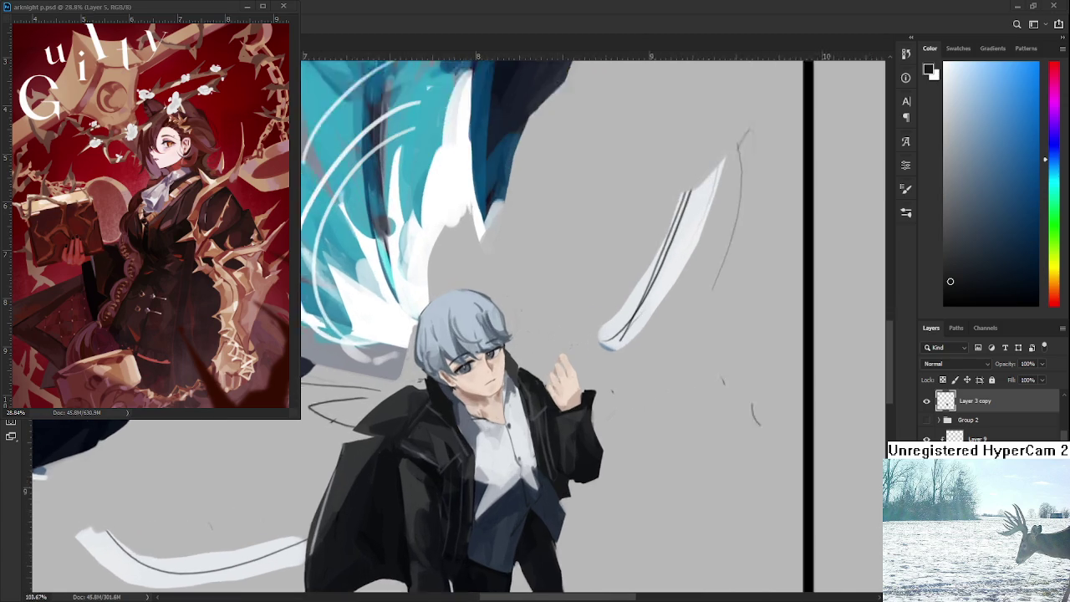
scroll(481, 426, "up", 1)
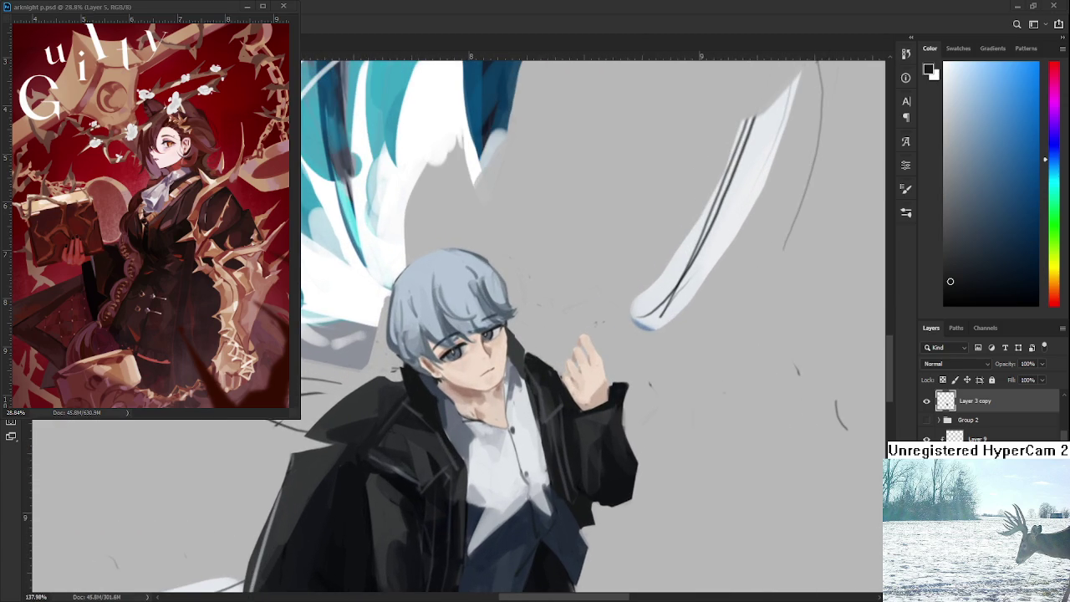
scroll(494, 391, "up", 1)
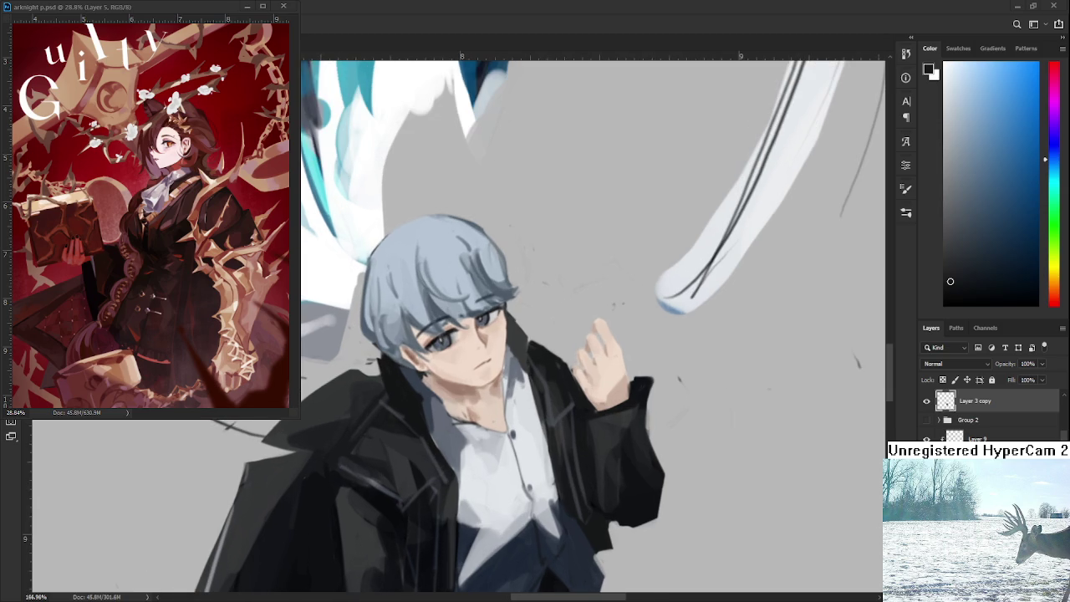
Step: Sample the boy's skin tone and the dark navy and blue coat colours
left_click(442, 430, "alt")
left_click(432, 410, "alt")
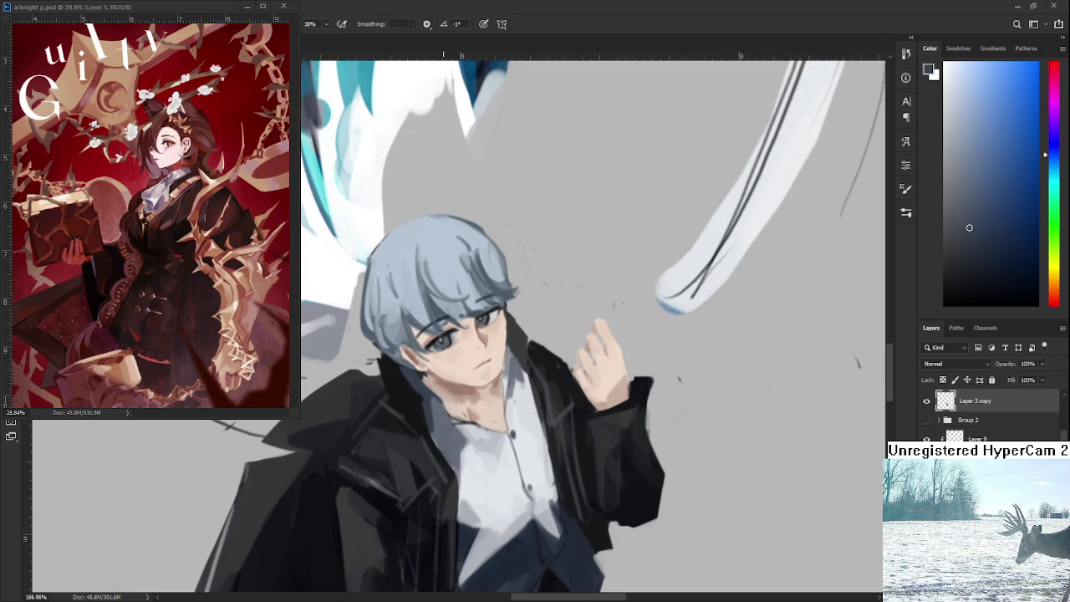
left_click(457, 410, "alt")
left_click(452, 391, "alt")
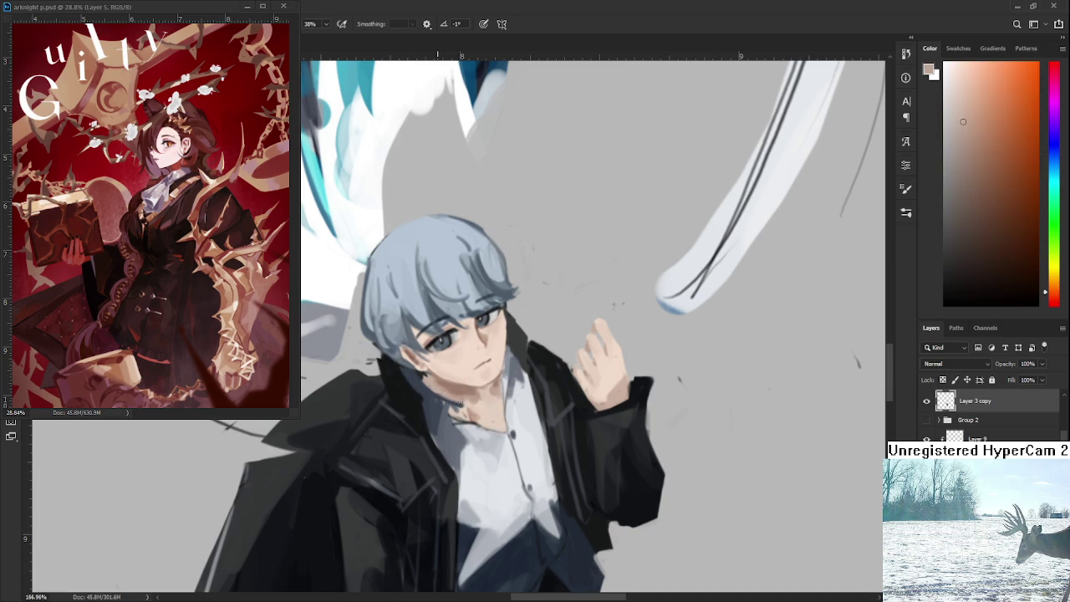
left_click(437, 402, "alt")
left_click(444, 432, "alt")
left_click(436, 410, "alt")
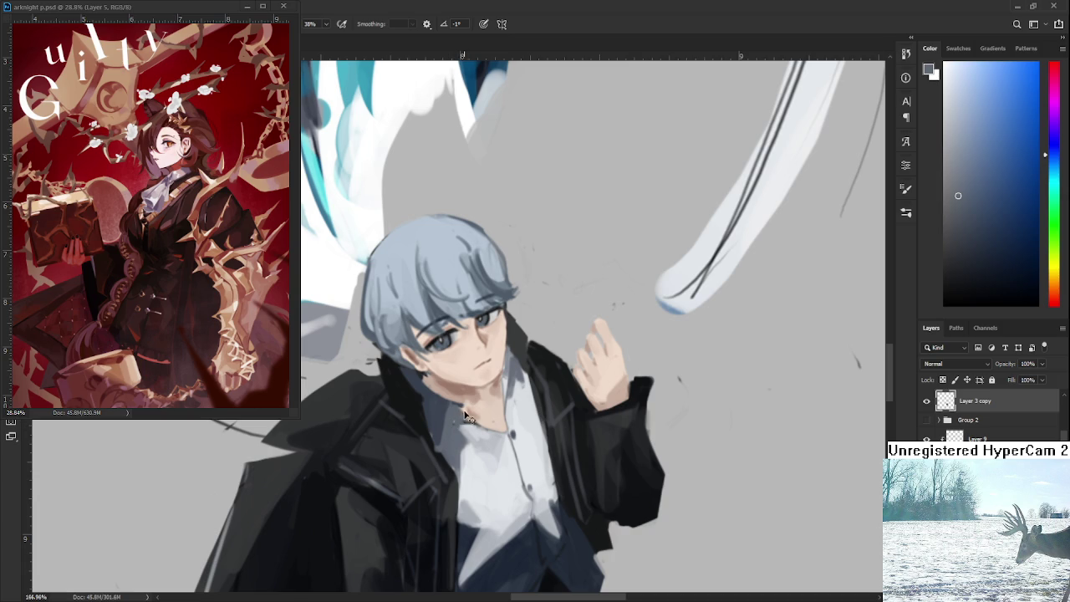
Step: Sample neck shades, ending on a light bluish-grey from the shirt
left_click(466, 422, "alt")
left_click(479, 436, "alt")
left_click(468, 410, "alt")
left_click(467, 412, "alt")
left_click(473, 432, "alt")
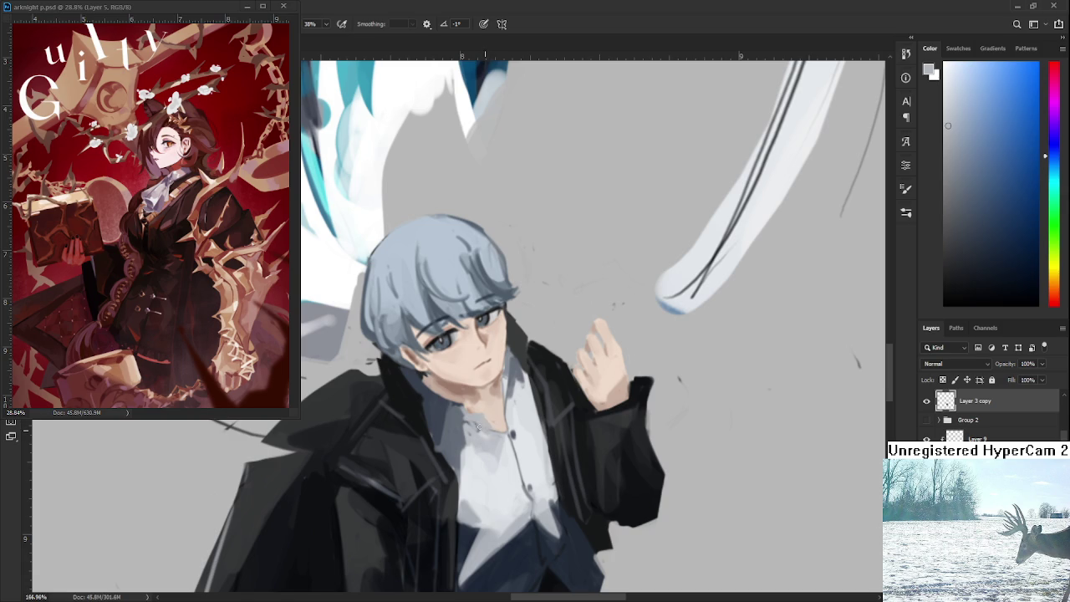
left_click(485, 423, "alt")
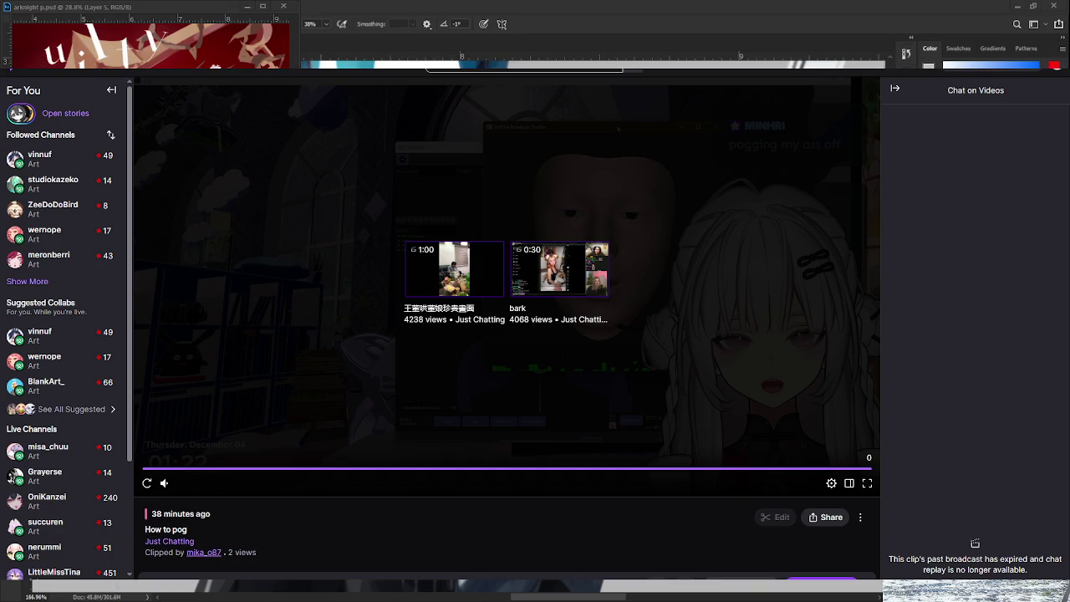
Step: Replay the How to pog clip with its volume lowered to 46%
left_click_drag(179, 469, 295, 508)
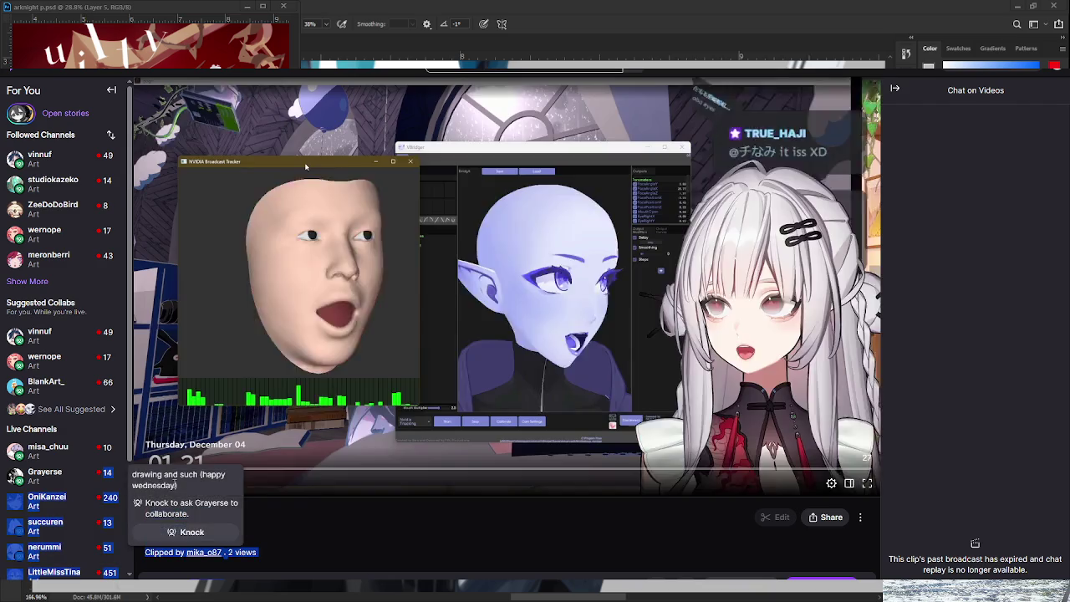
left_click(215, 484)
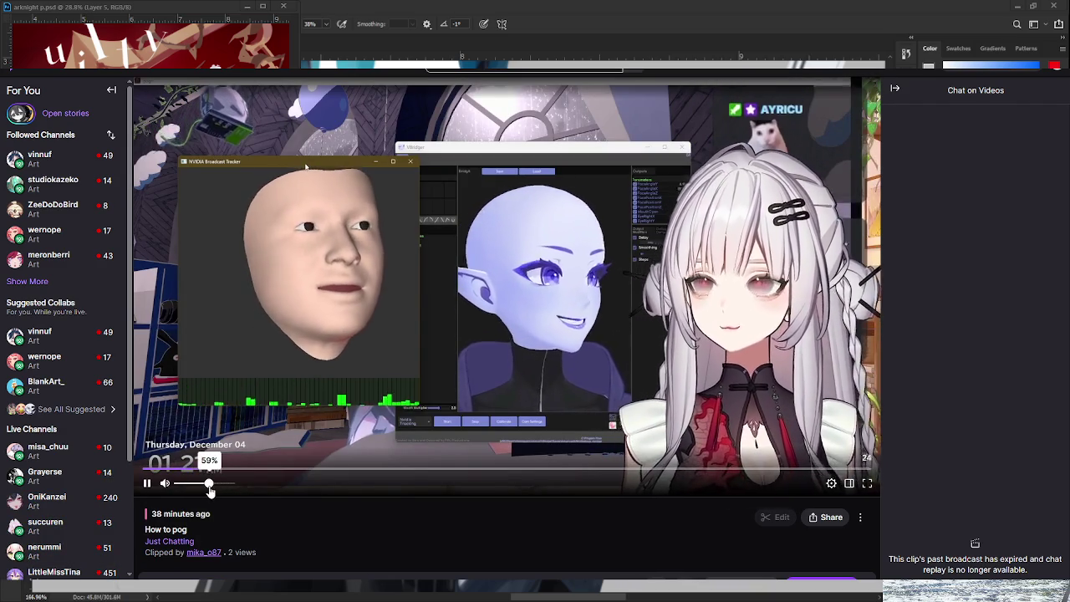
left_click_drag(214, 485, 200, 490)
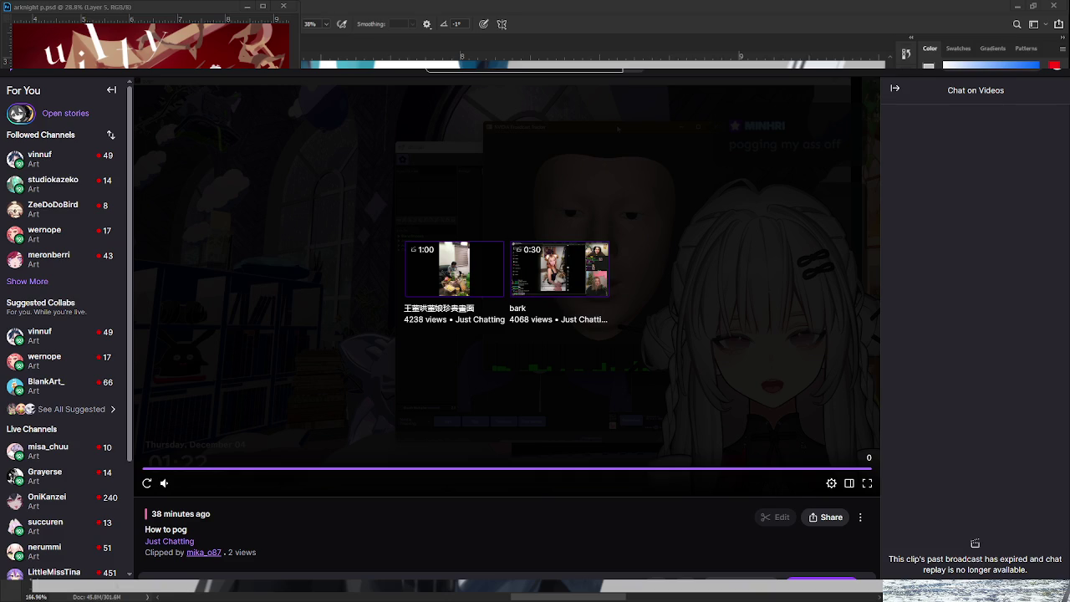
left_click(494, 469)
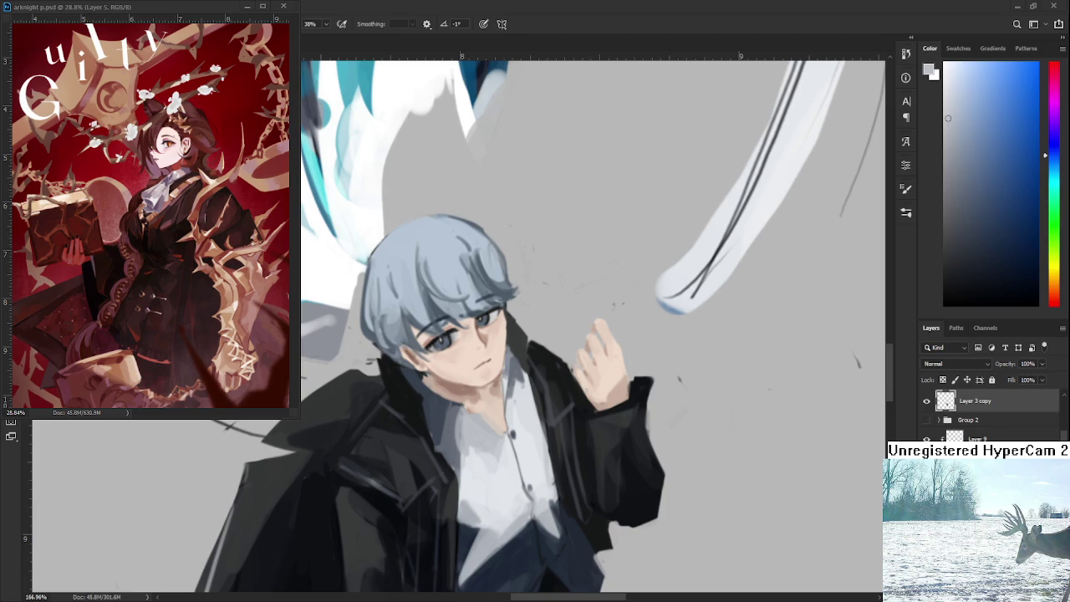
Step: Activate the arknight p.psd reference and zoom out and back in to study it
key("ctrl+Tab")
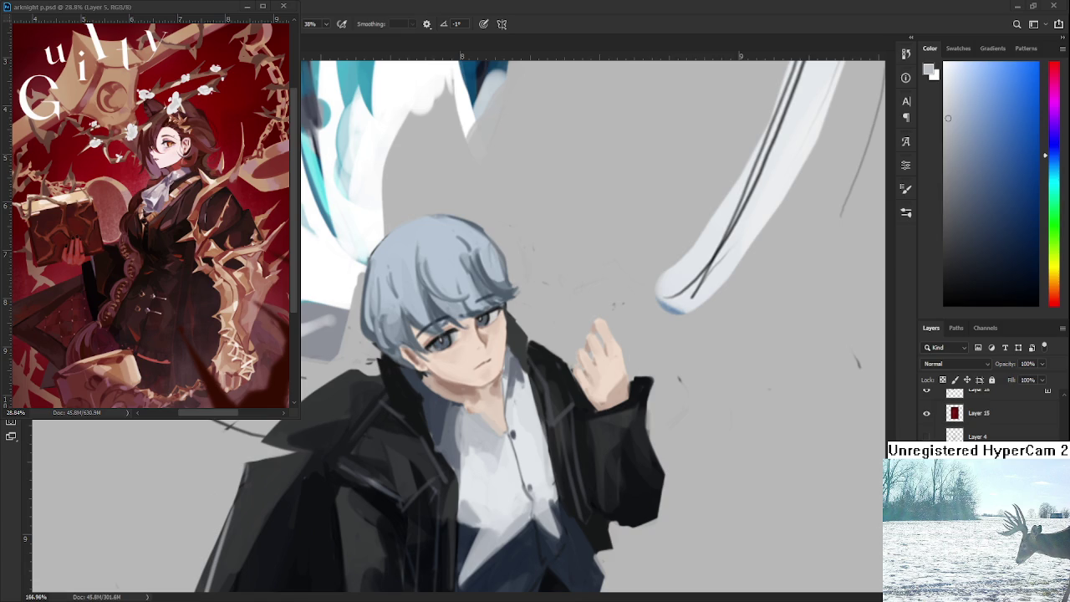
scroll(157, 219, "down", 2)
key("ctrl+Tab")
scroll(502, 335, "down", 1)
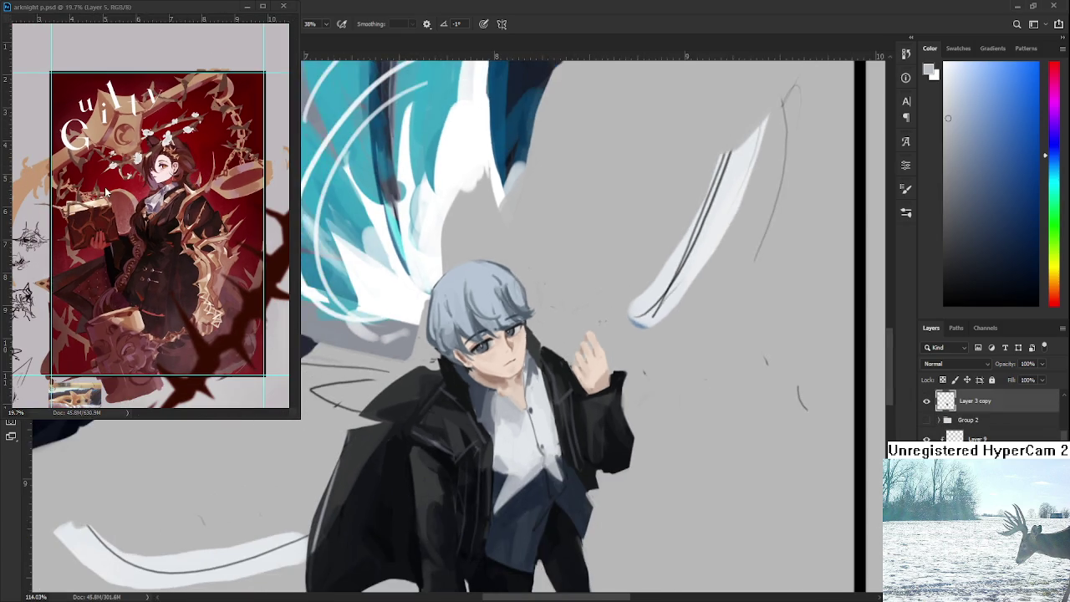
key("ctrl+Tab")
scroll(157, 219, "up", 1)
scroll(157, 219, "up", 1)
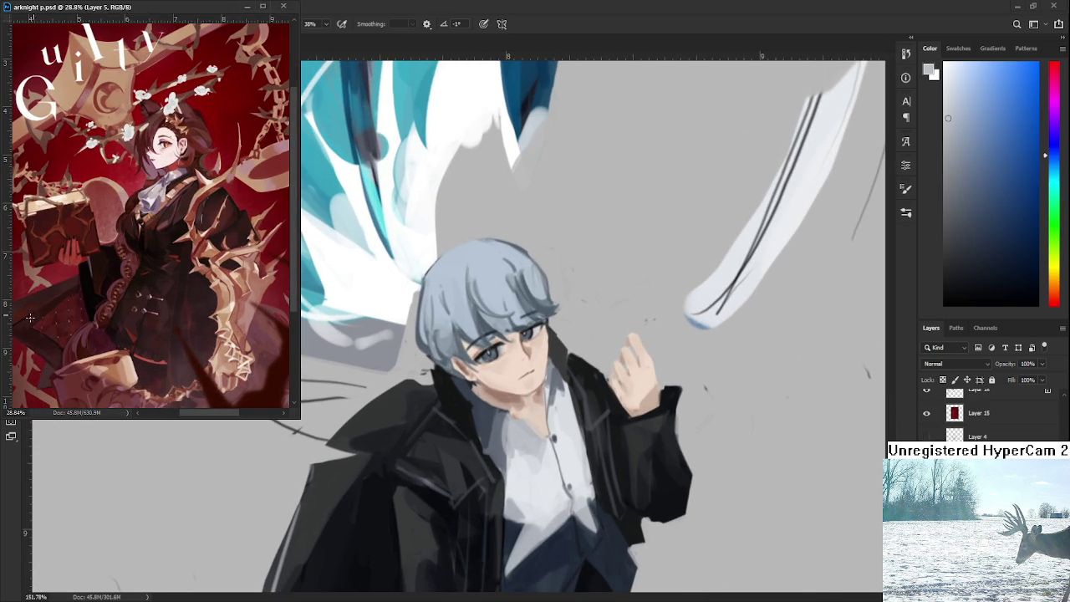
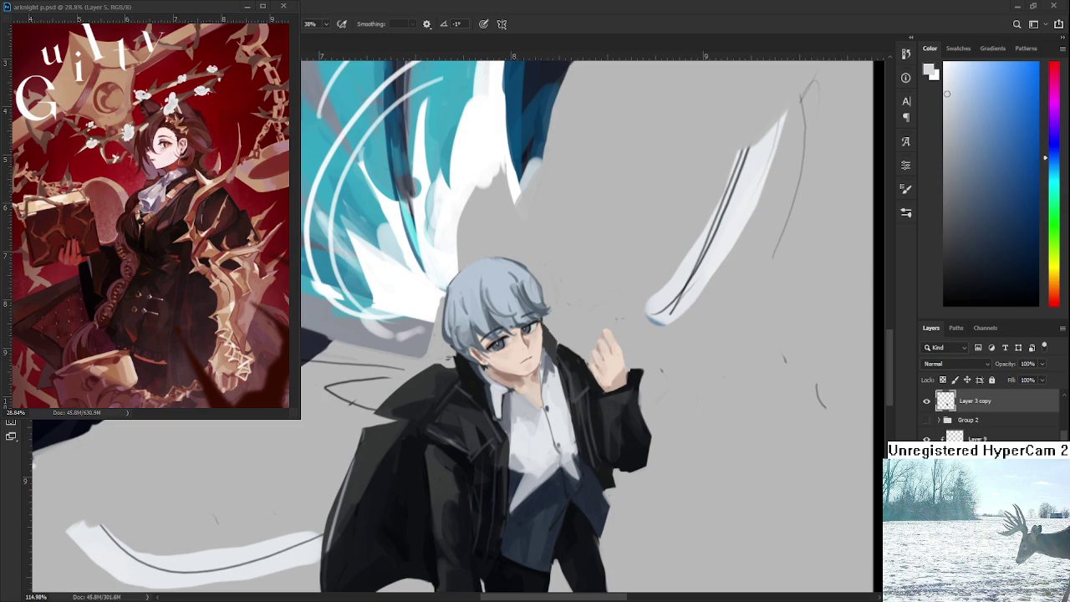
Step: Sample the light and shadow greys of the shirt and lighten a small shirt patch
scroll(561, 370, "down", 2)
scroll(561, 371, "down", 3)
scroll(543, 385, "up", 3)
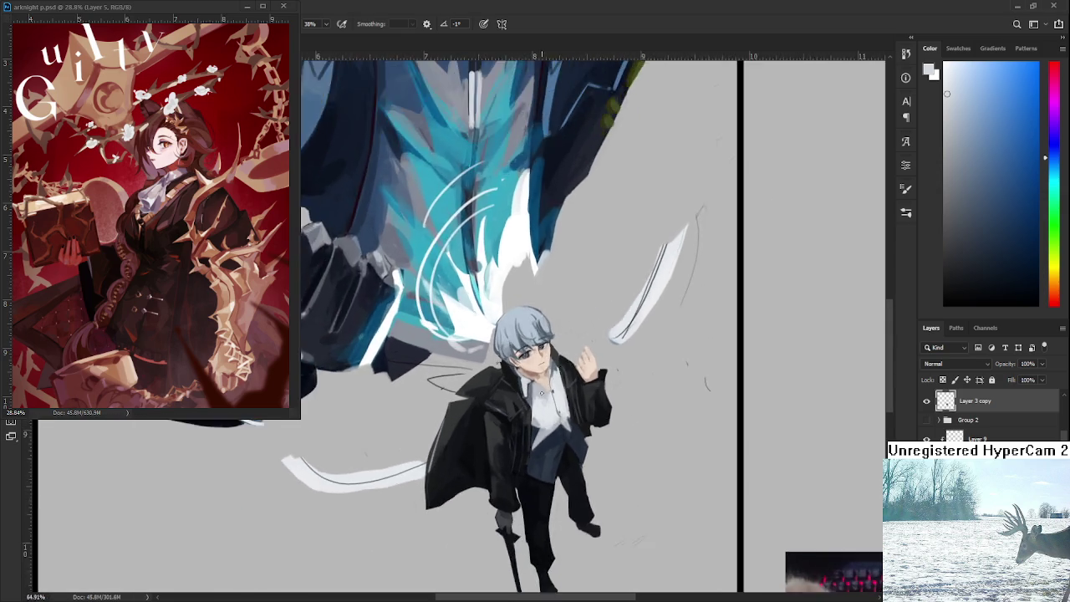
scroll(538, 396, "up", 3)
scroll(537, 396, "up", 1)
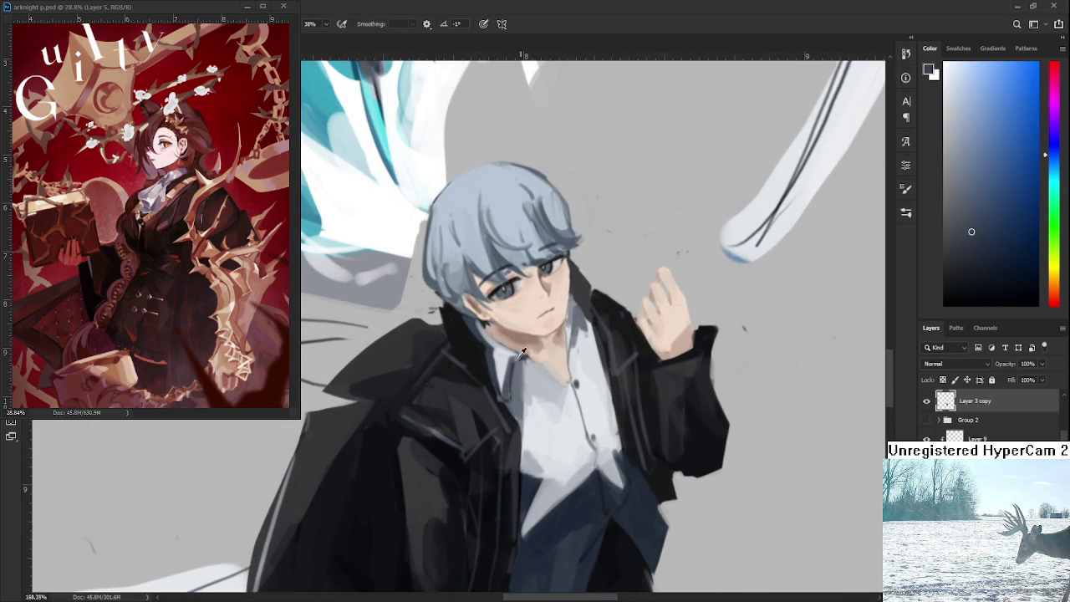
left_click(509, 359, "alt")
left_click(518, 372, "alt")
left_click_drag(525, 445, 528, 479)
left_click(513, 406, "alt")
left_click(531, 369, "alt")
left_click_drag(548, 398, 555, 404)
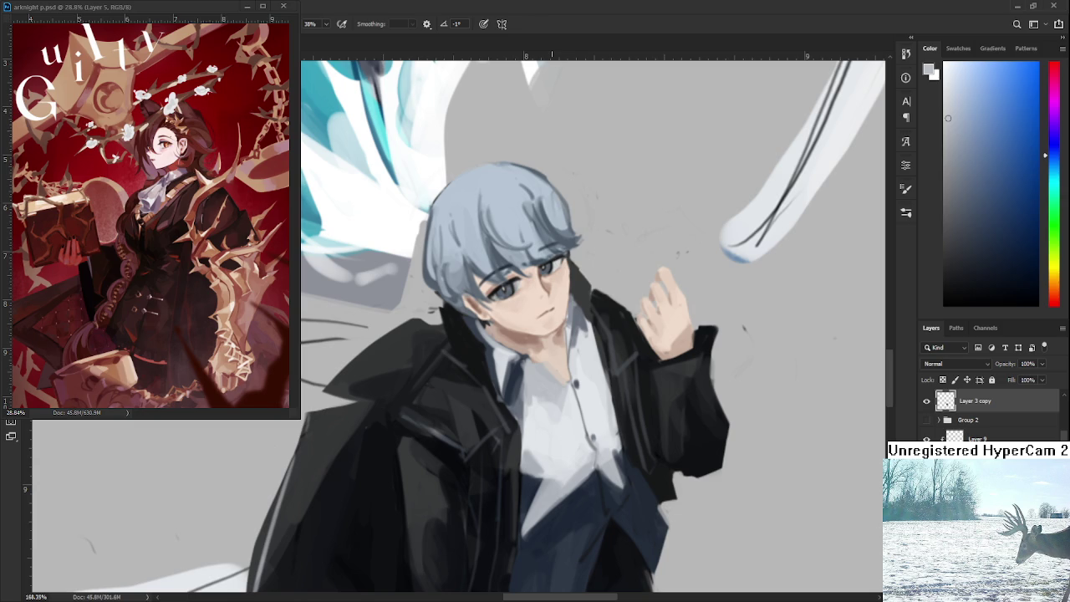
Step: Extend the dark blue collar edge down toward the shirt opening
left_click(519, 376, "alt")
left_click(537, 365, "alt")
left_click_drag(526, 359, 516, 374)
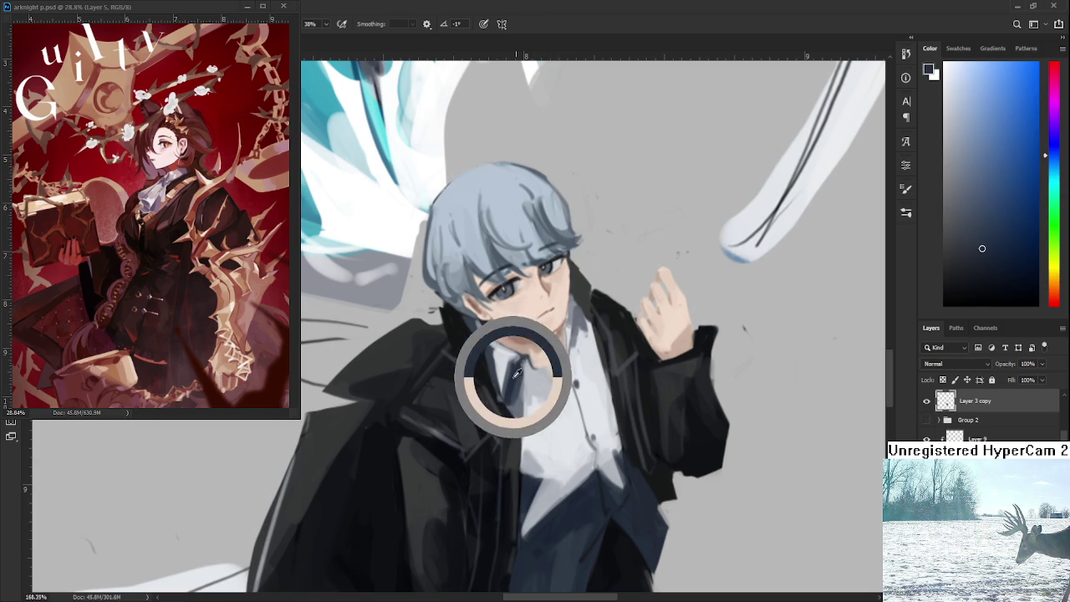
left_click_drag(549, 367, 571, 387)
left_click(571, 387, "alt")
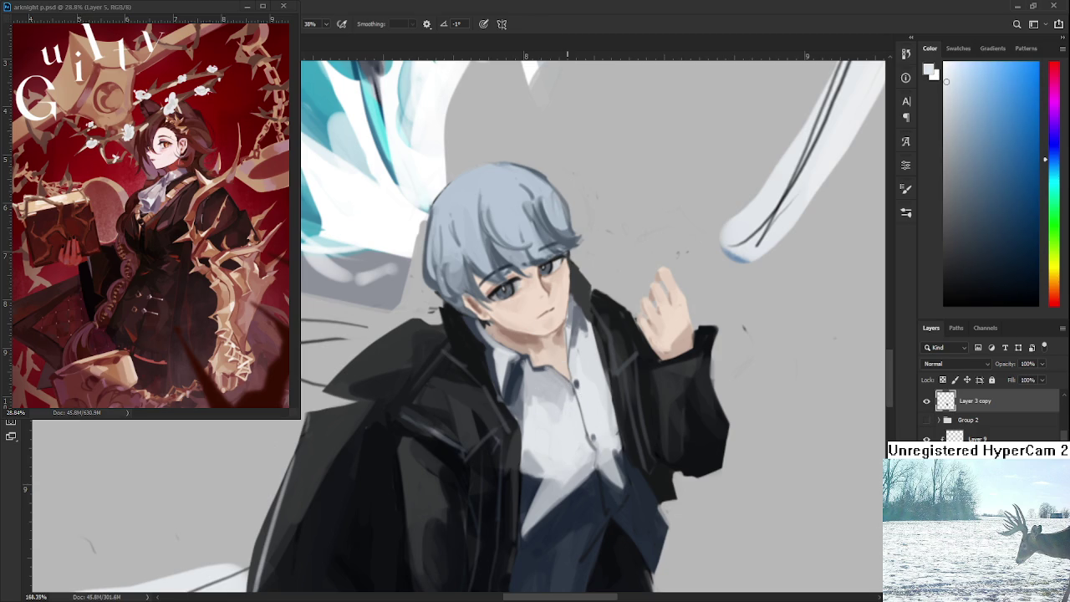
scroll(540, 416, "down", 1)
scroll(540, 415, "down", 1)
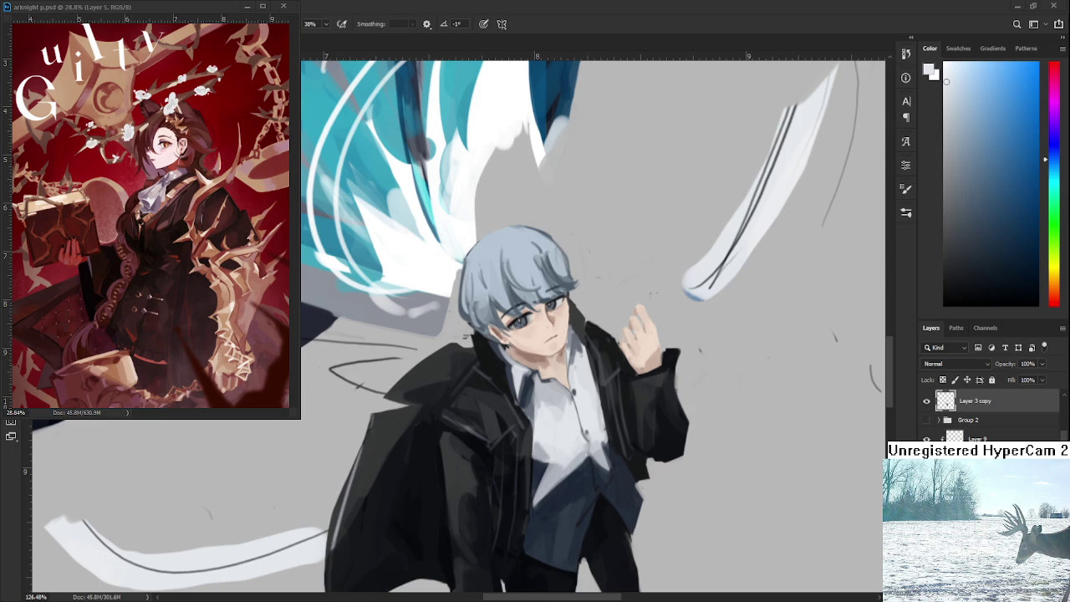
Step: Sample near-black from the coat and switch to the Eraser
scroll(637, 371, "down", 1)
scroll(638, 370, "down", 3)
scroll(637, 370, "up", 1)
scroll(637, 371, "up", 3)
scroll(573, 382, "up", 2)
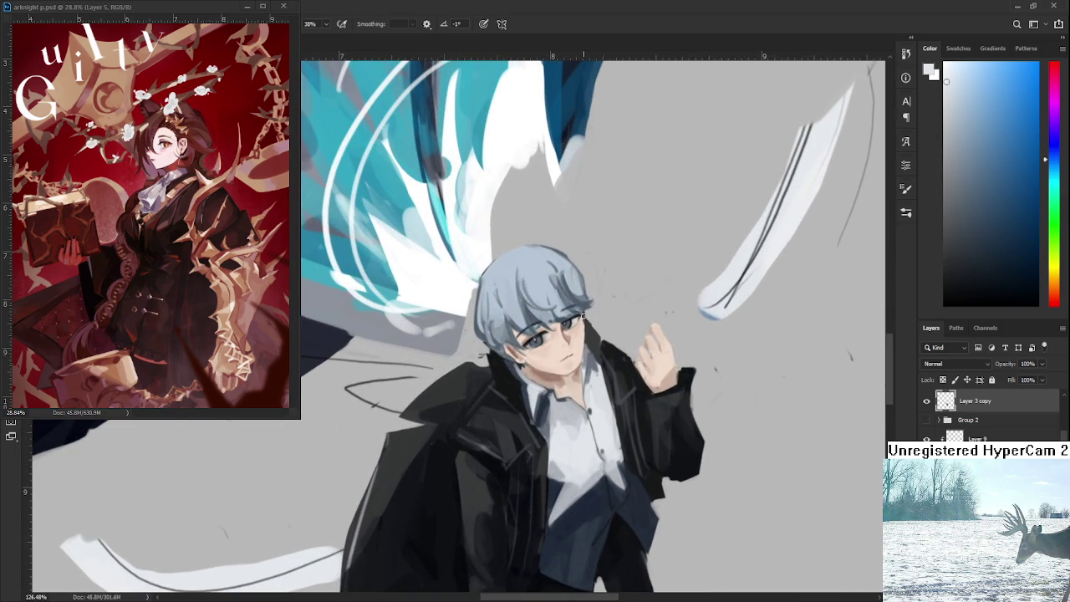
scroll(574, 382, "up", 1)
left_click(569, 381, "alt")
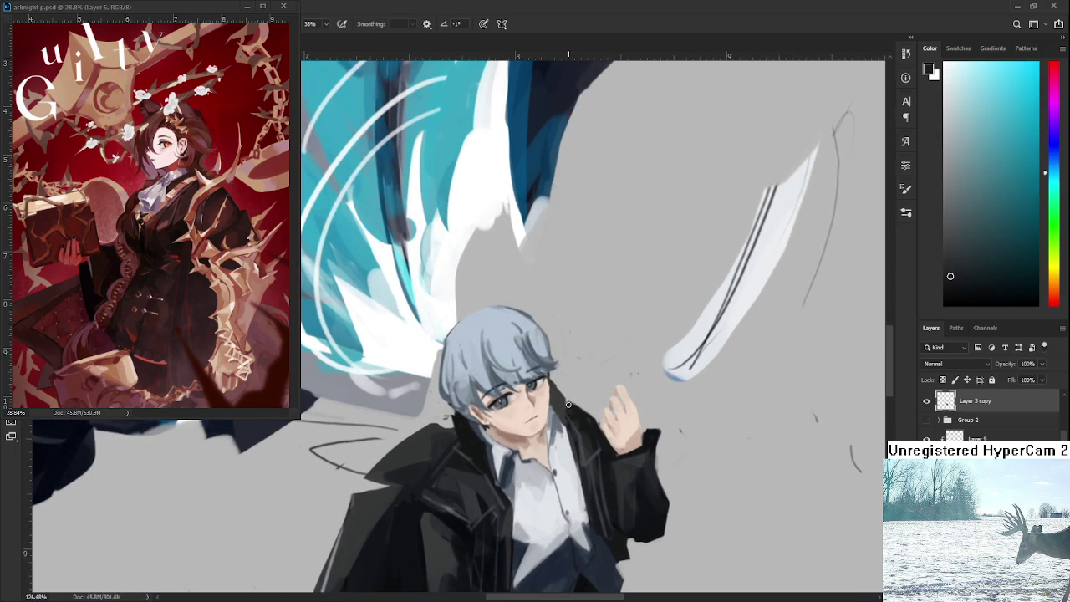
key("e")
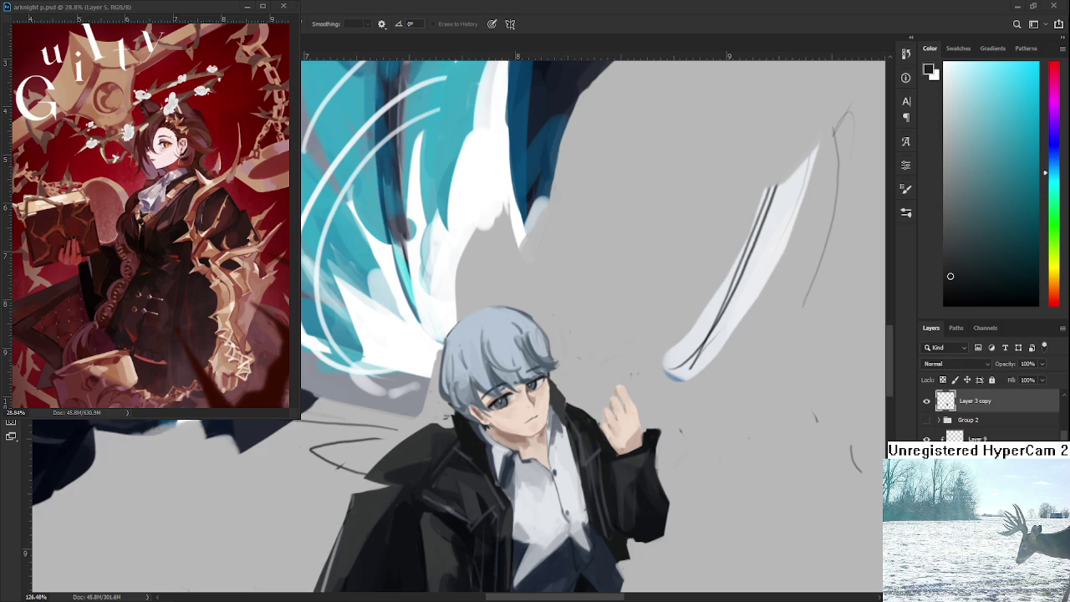
Step: Zoom out to review the boy beneath the dark mech arm with cyan energy
scroll(623, 359, "down", 3)
scroll(623, 360, "down", 2)
scroll(623, 360, "up", 2)
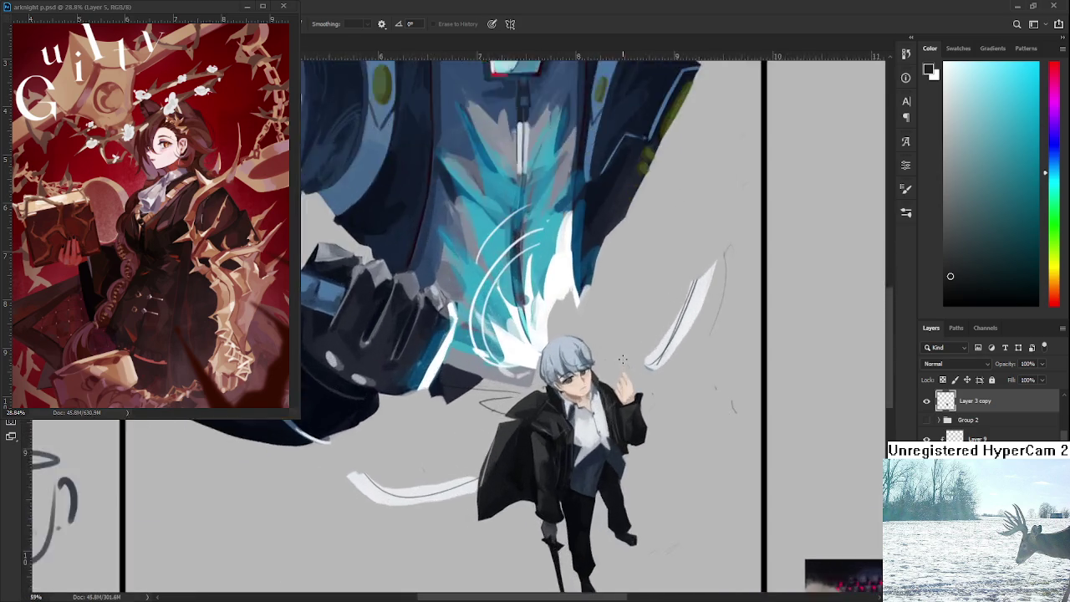
scroll(623, 359, "up", 3)
scroll(586, 385, "up", 2)
scroll(543, 410, "up", 1)
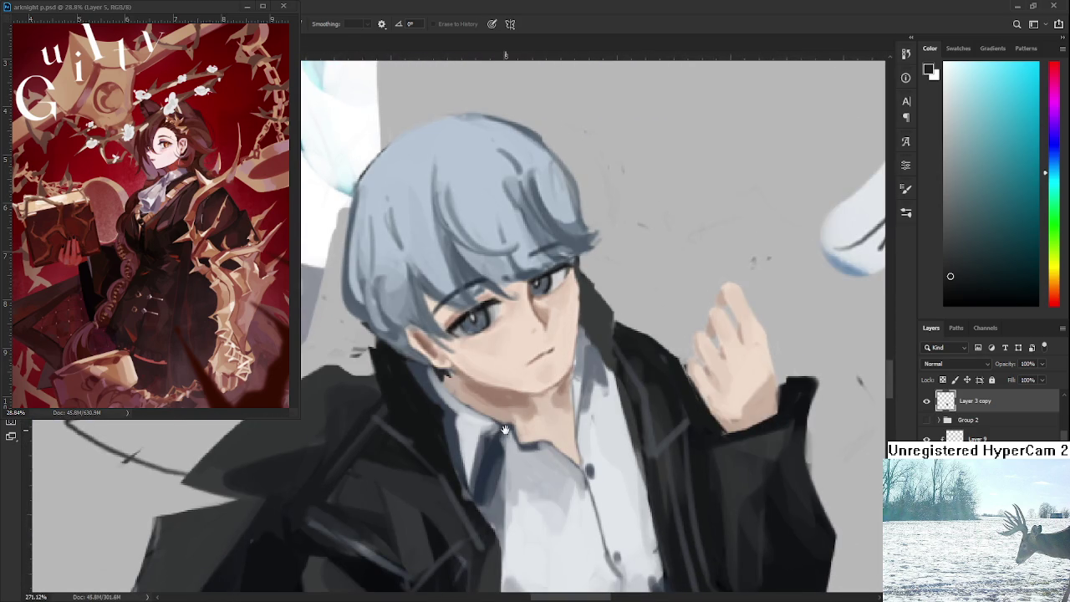
Step: Paint a dark blue-grey stroke along the collar edge against the shirt
left_click_drag(505, 429, 472, 400)
left_click(498, 415, "alt")
left_click(468, 424, "alt")
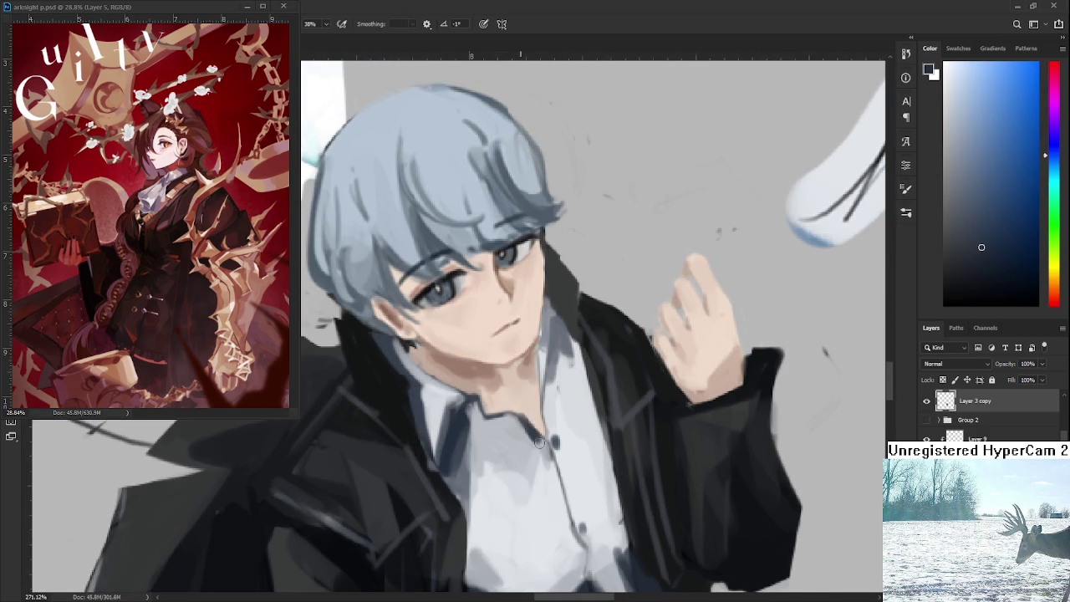
left_click_drag(535, 432, 554, 447)
left_click(527, 445, "alt")
left_click(525, 428, "alt")
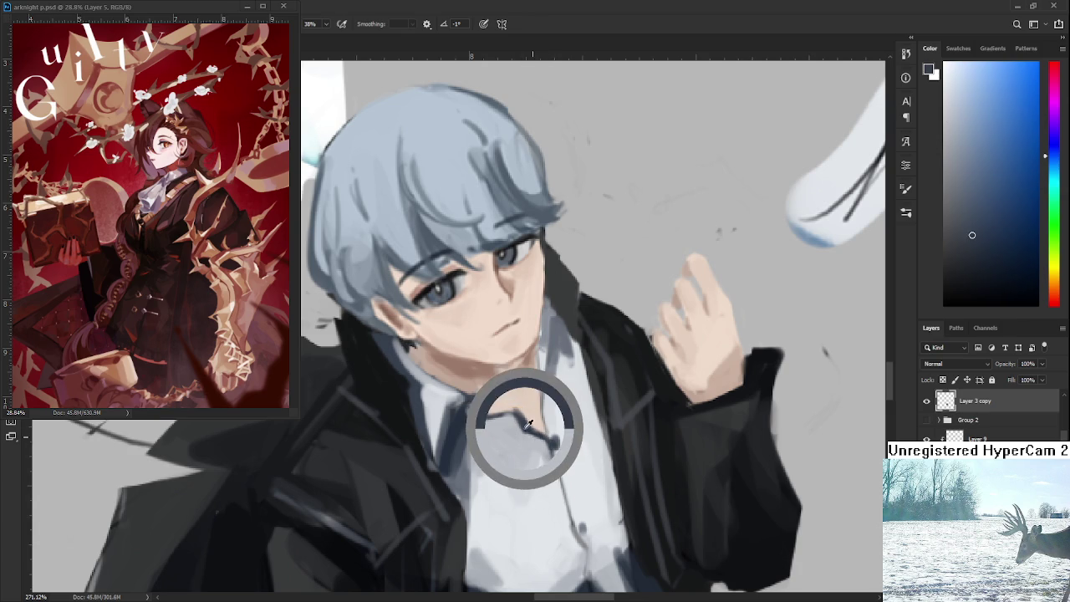
Step: Add grey shading strokes down the collar edge beside the neck
left_click(557, 386, "alt")
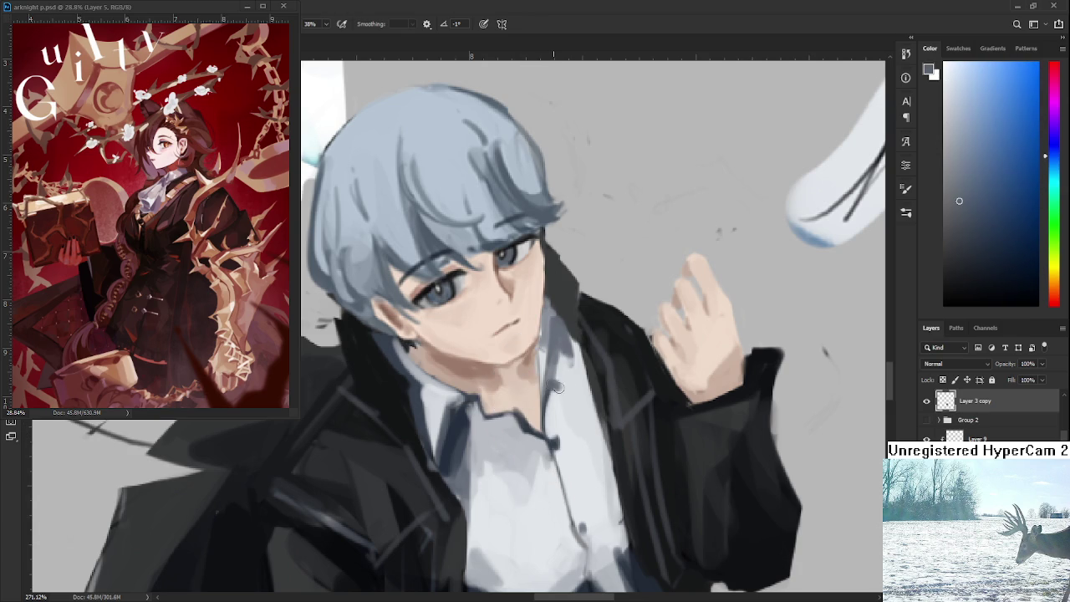
left_click_drag(572, 386, 547, 429)
left_click(571, 403, "alt")
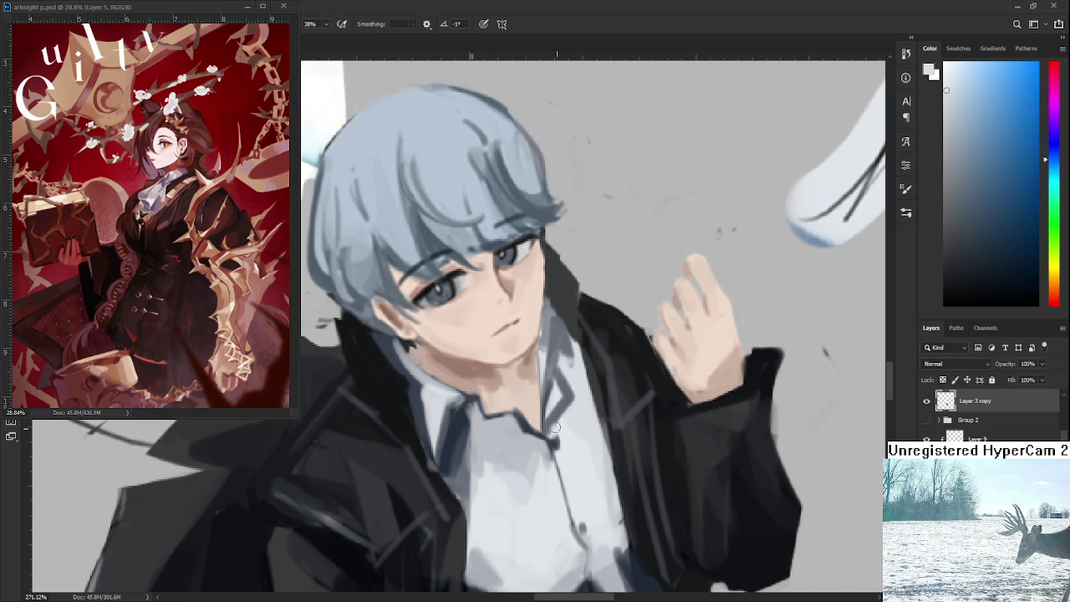
mouse_move(568, 365)
left_mouse_down()
mouse_move(527, 450)
mouse_move(530, 410)
left_mouse_up()
left_click(541, 418, "alt")
left_click(536, 422, "alt")
mouse_move(538, 442)
left_mouse_down()
mouse_move(534, 417)
mouse_move(528, 462)
left_mouse_up()
Step: Raise the coat collar behind the neck with darker grey and light grey-blue strokes
left_click(540, 392, "alt")
left_click_drag(535, 400, 527, 358)
left_click(553, 376, "alt")
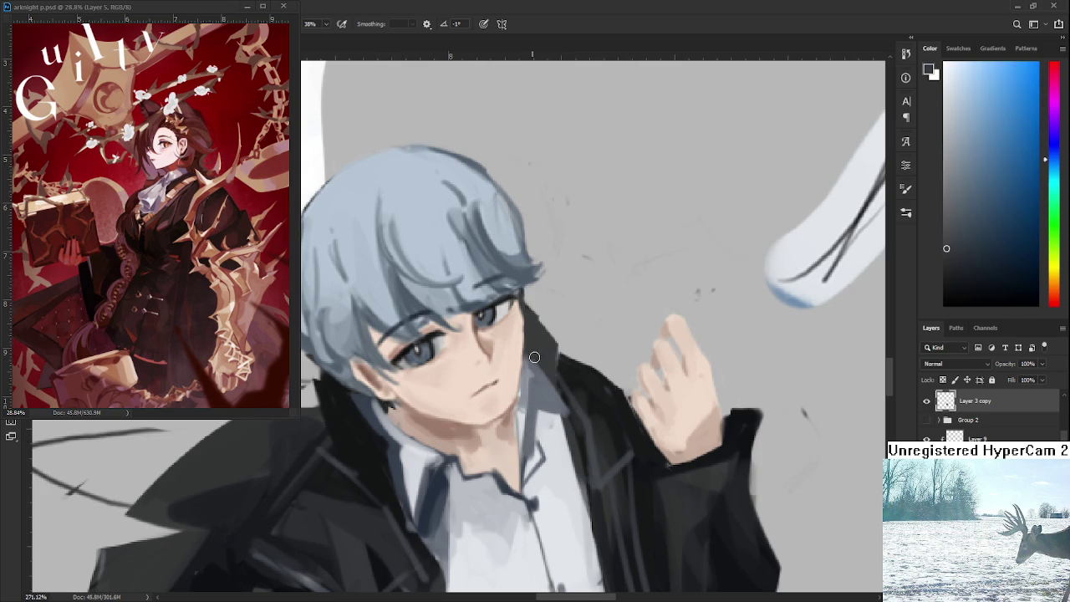
left_click(537, 365, "alt")
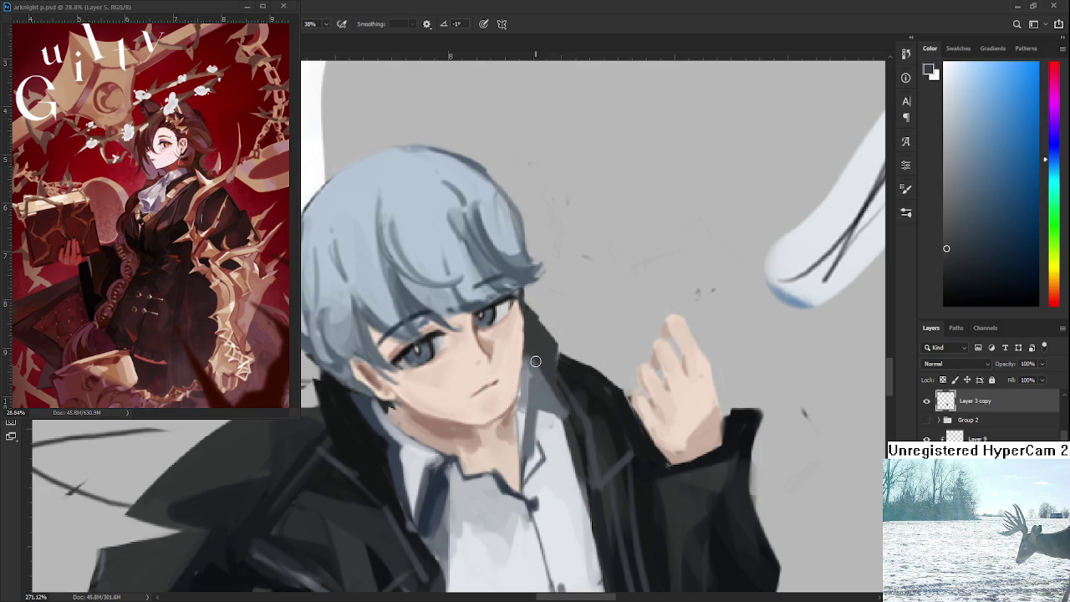
left_click(551, 409, "alt")
left_click(561, 425, "alt")
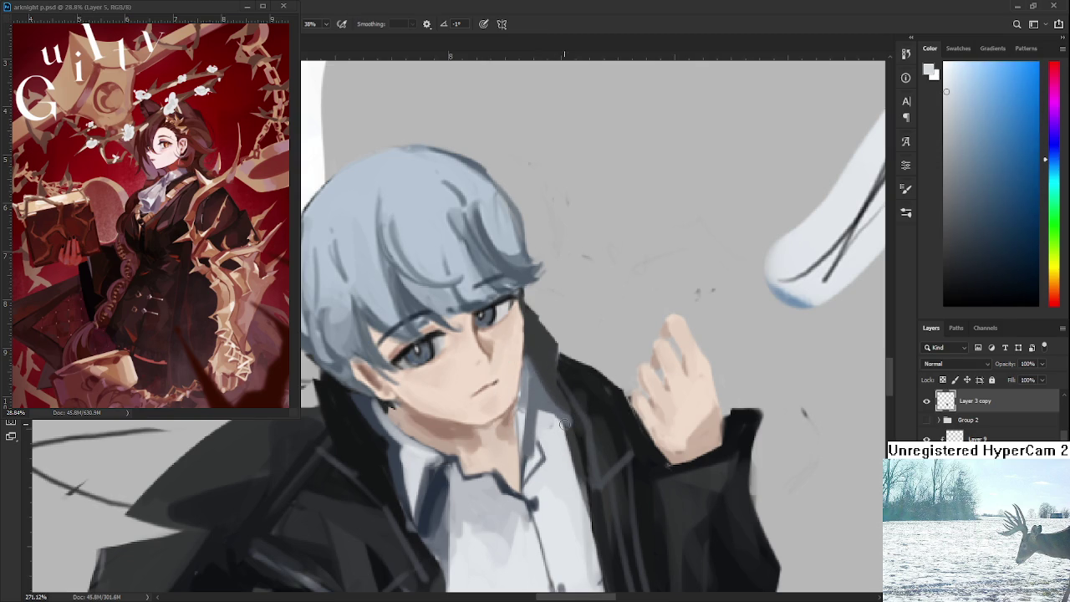
Step: Resample the shirt and neck grey-blue tones, then switch to the Eraser
left_click(554, 444, "alt")
scroll(544, 393, "up", 3)
left_click(540, 433, "alt")
left_click(541, 407, "alt")
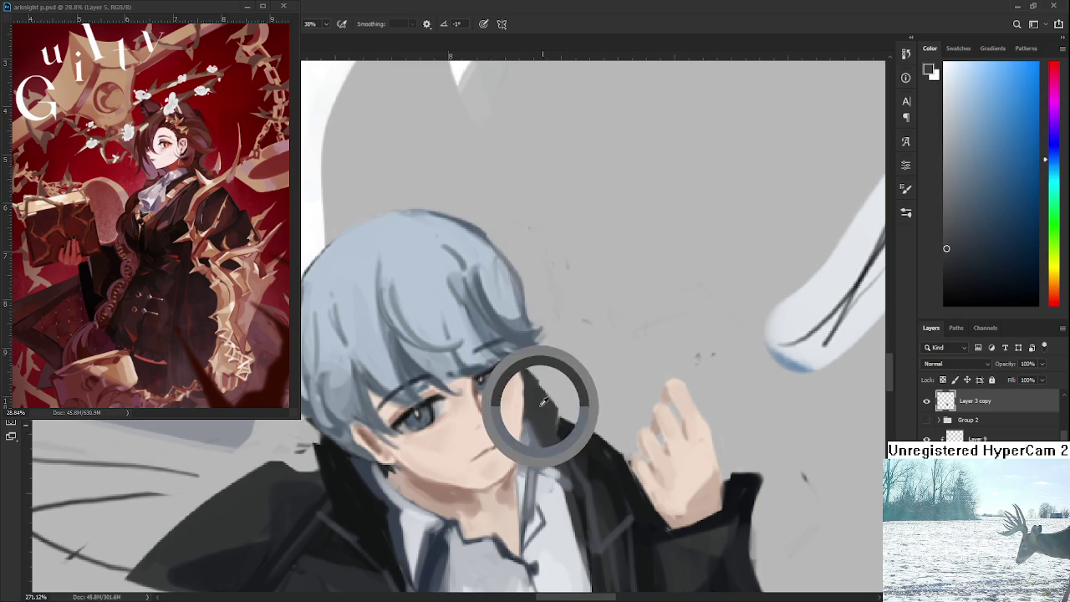
key("e")
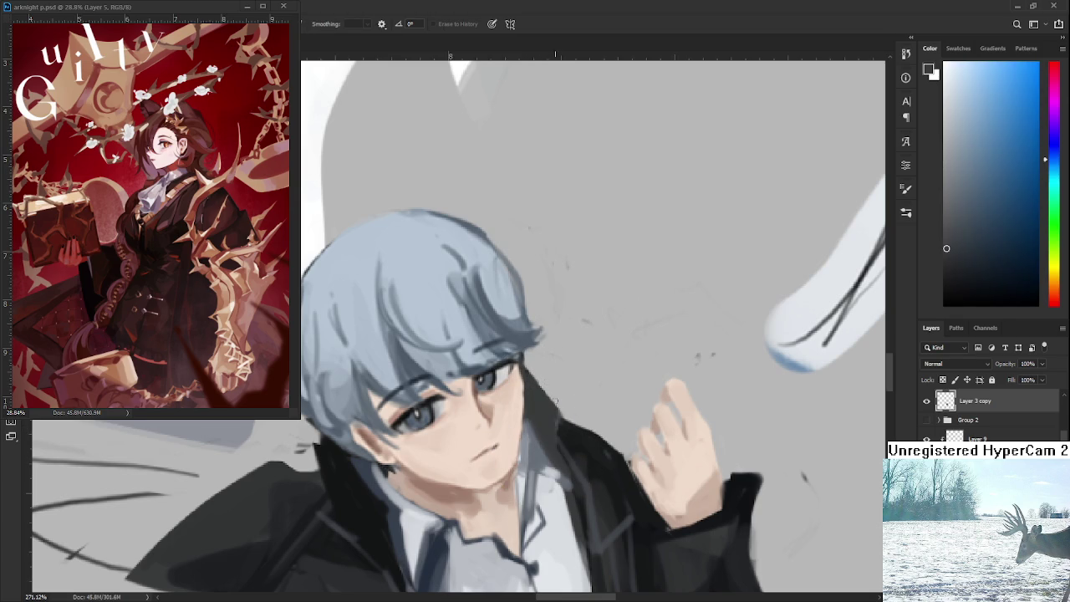